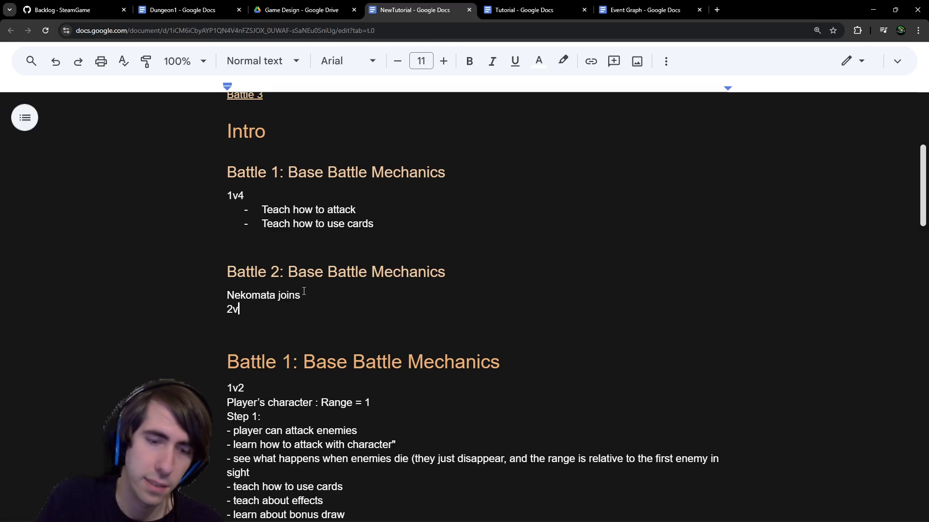
Step: Change Battle 2's '2v' to '2v3' and begin a '-' bullet on the line below
type("3")
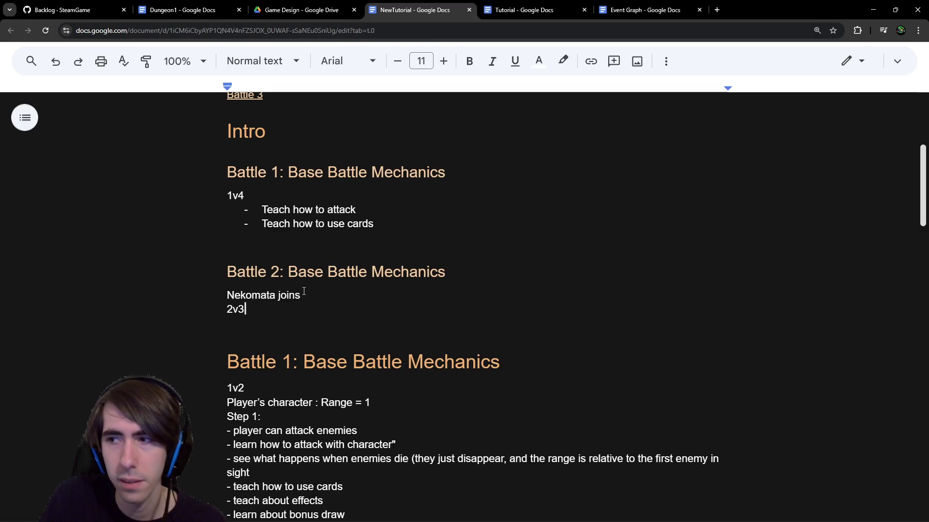
key("Return")
type("-")
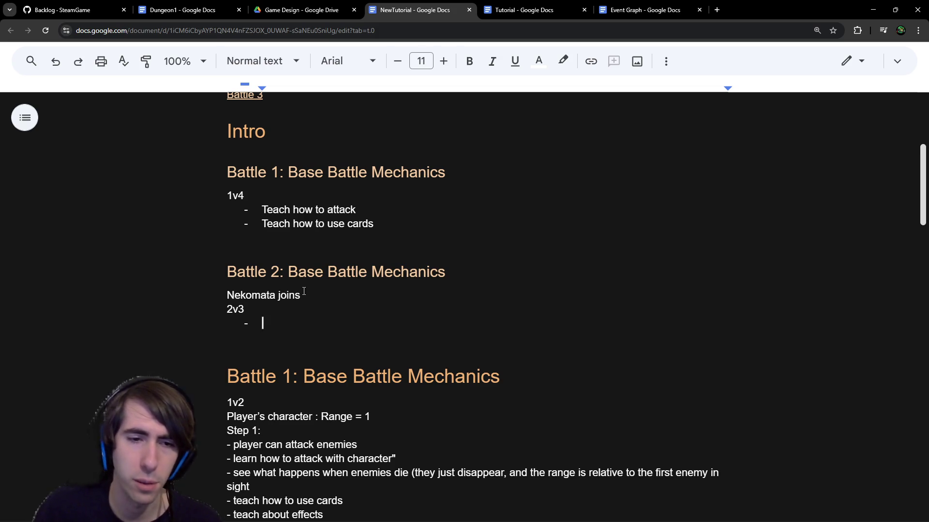
scroll(304, 291, "down", 2)
scroll(303, 291, "down", 1)
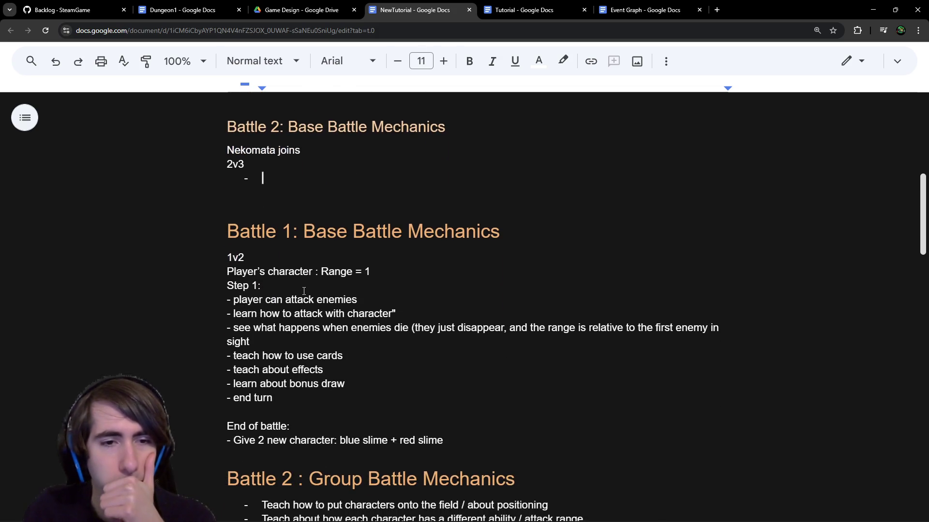
scroll(304, 291, "up", 1)
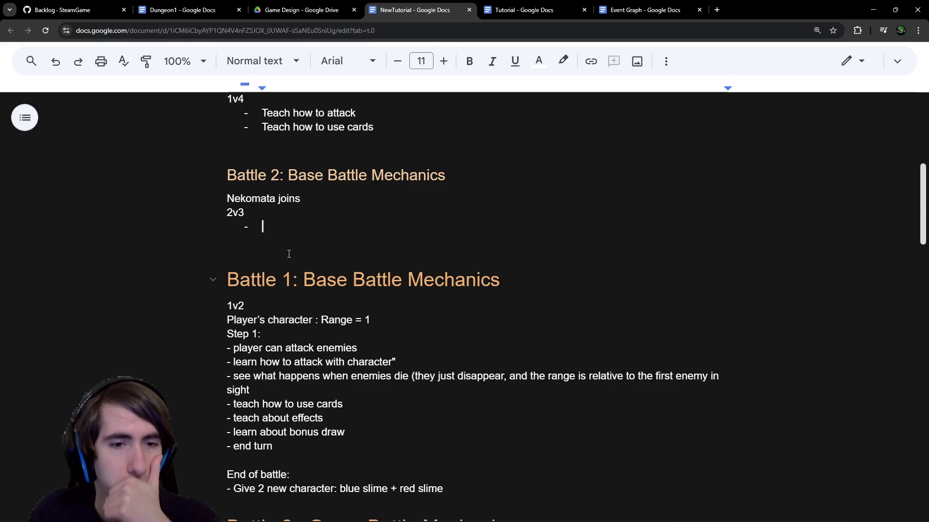
scroll(298, 228, "up", 2)
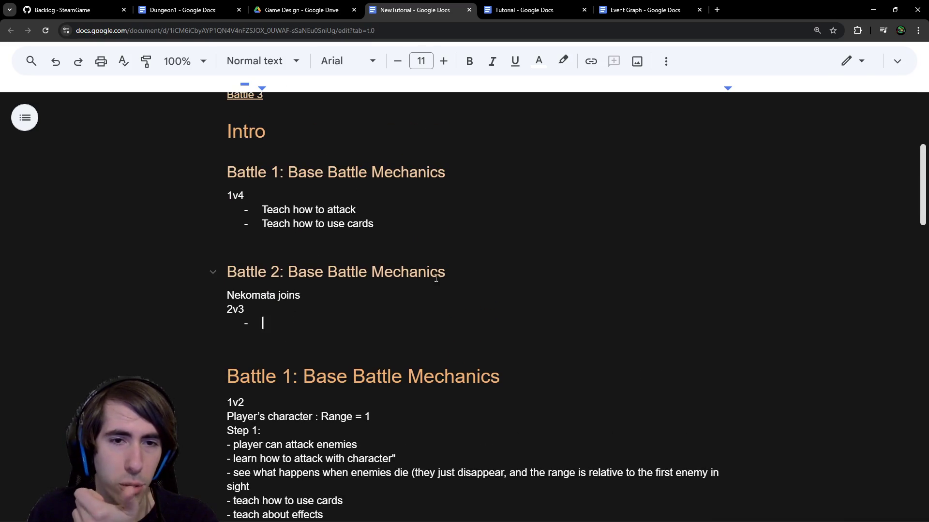
left_click_drag(445, 271, 290, 268)
scroll(290, 268, "down", 4)
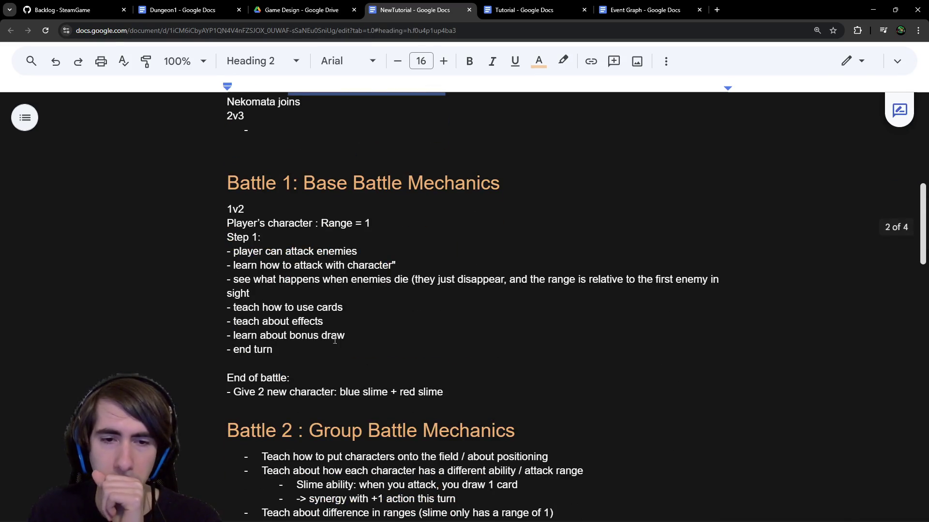
scroll(312, 344, "down", 2)
scroll(312, 345, "down", 1)
scroll(312, 344, "up", 5)
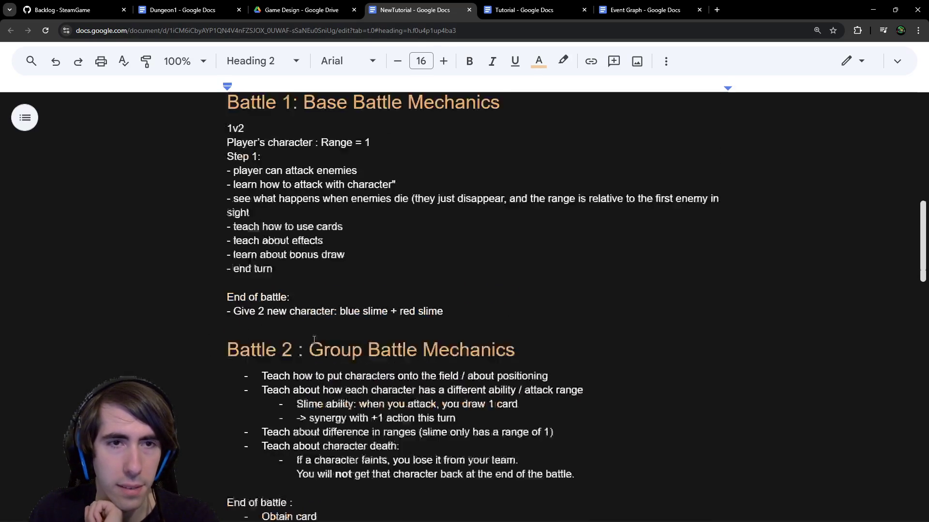
left_click(280, 199)
Step: Add the bullet 'Teach how to position your characters at the start' and begin another
left_click(293, 220)
type("Taech")
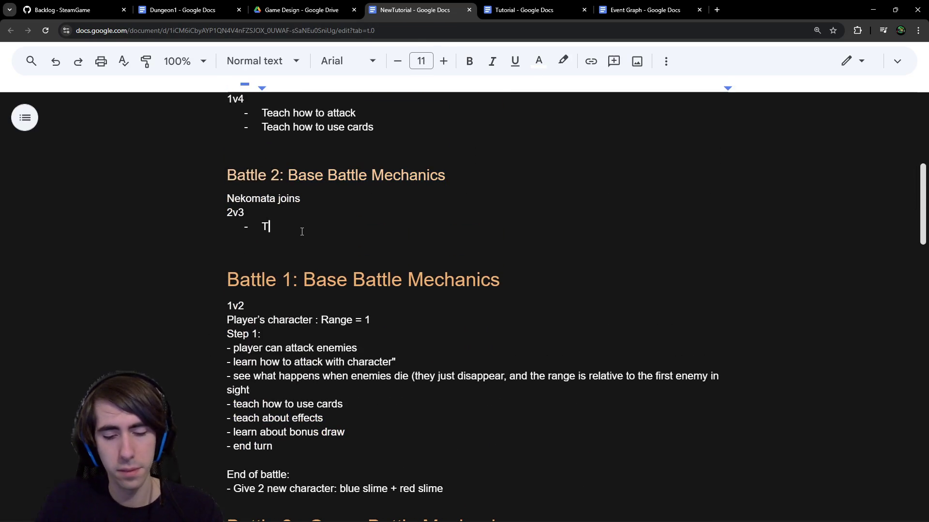
key("ctrl+BackSpace")
type("Teach ")
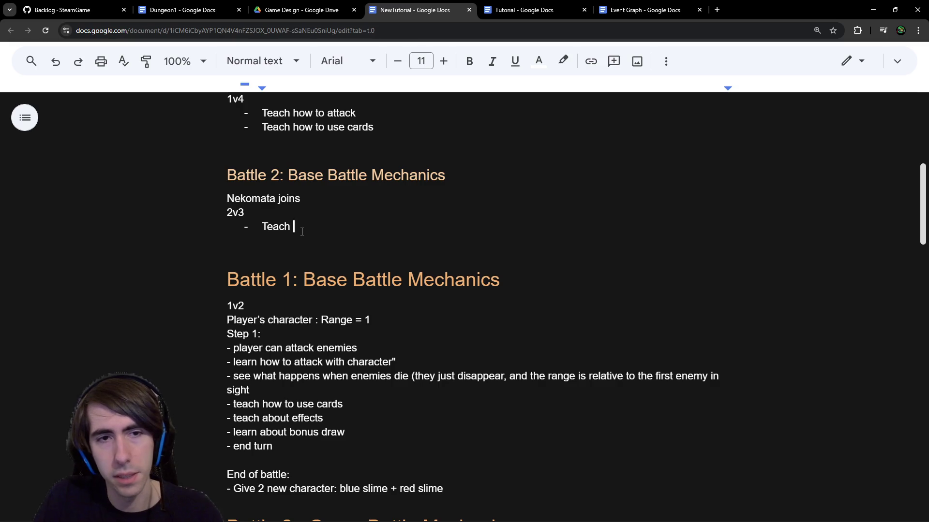
type("how to position your c")
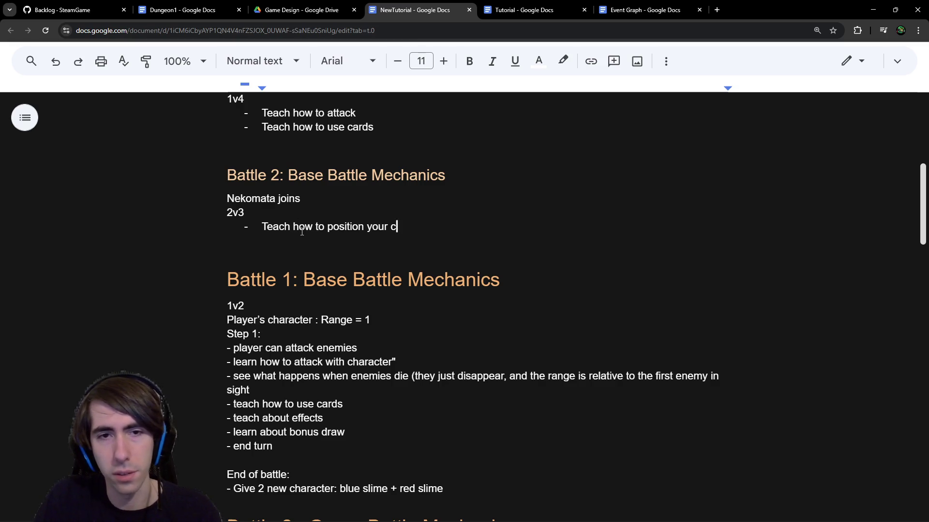
type("haracters at the start")
key("Return")
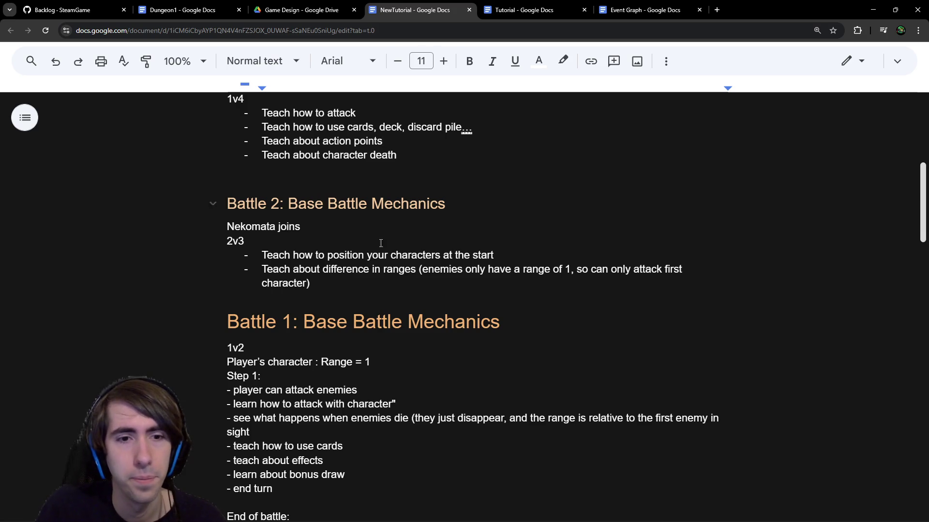
Step: Select both Battle 2 teaching bullets
scroll(366, 341, "up", 1)
scroll(325, 289, "down", 1)
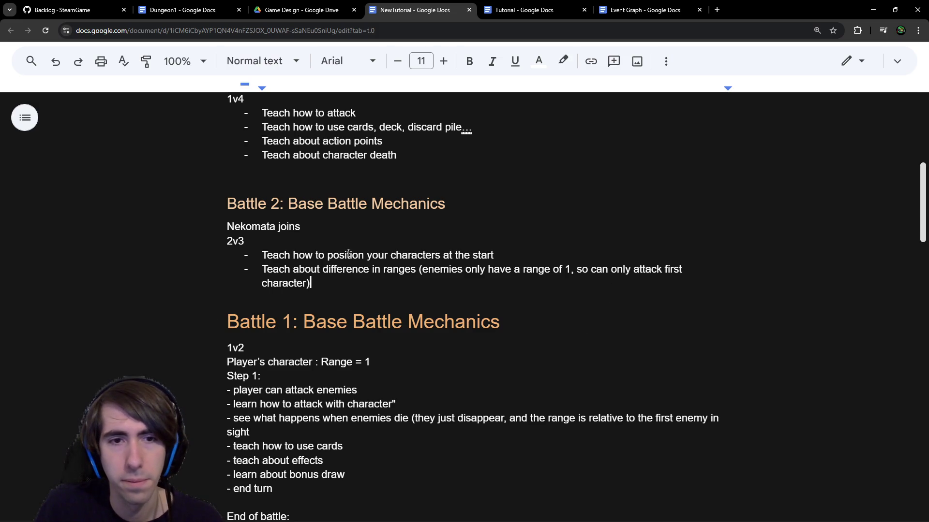
mouse_move(333, 282)
left_mouse_down()
mouse_move(208, 269)
mouse_move(208, 253)
left_mouse_up()
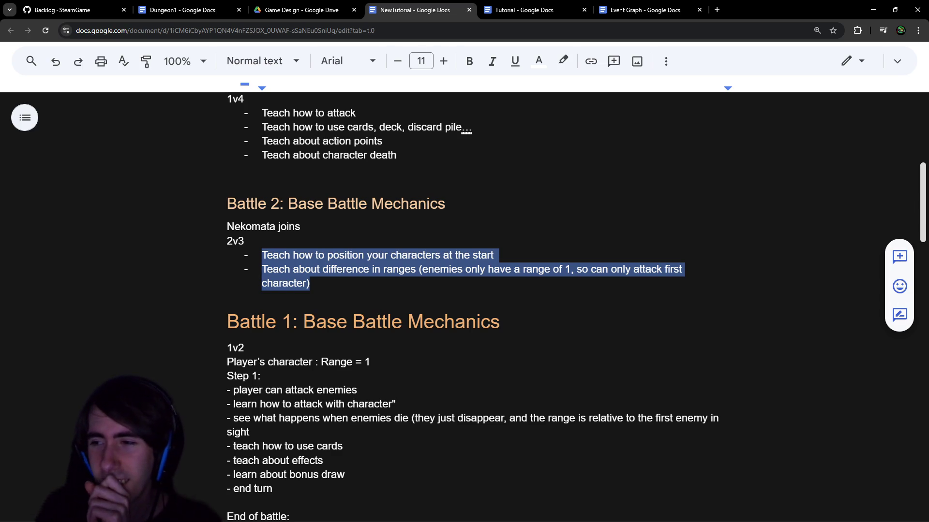
key("alt+Tab")
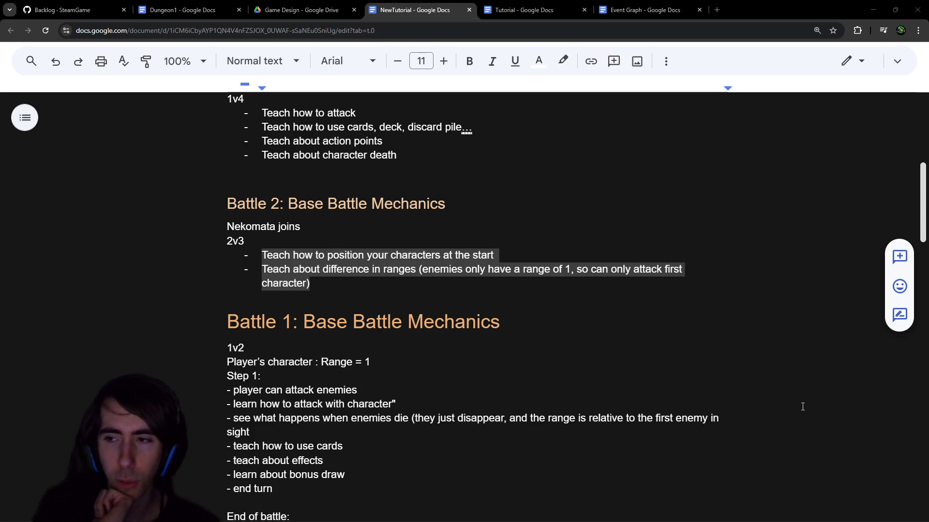
left_click(451, 286)
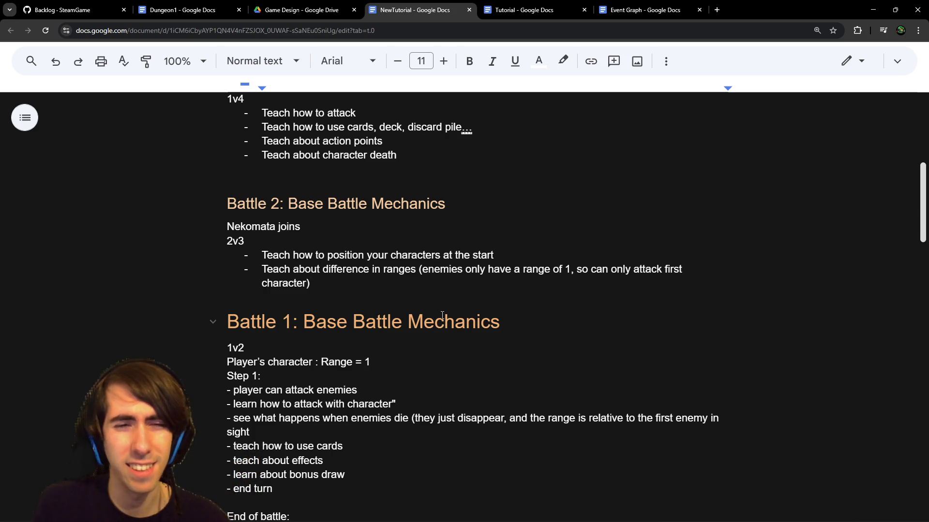
double_click(298, 204)
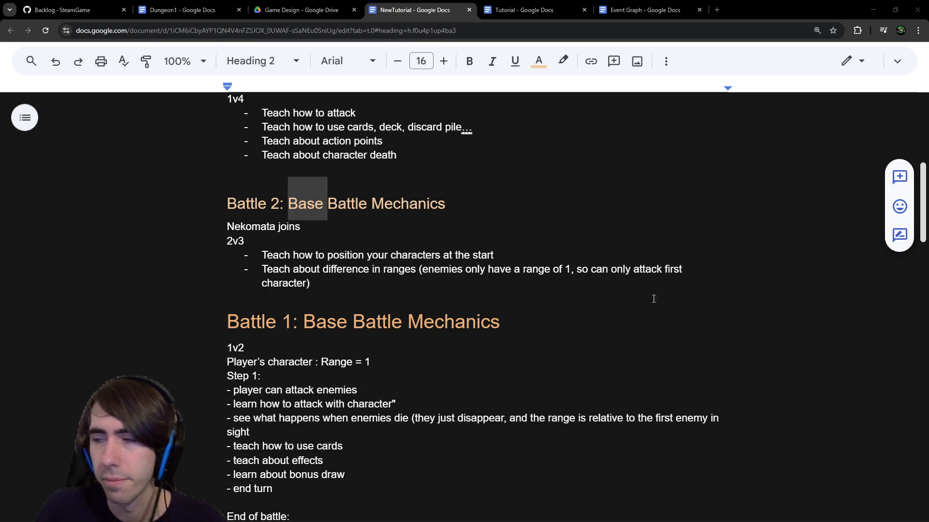
left_click(368, 222)
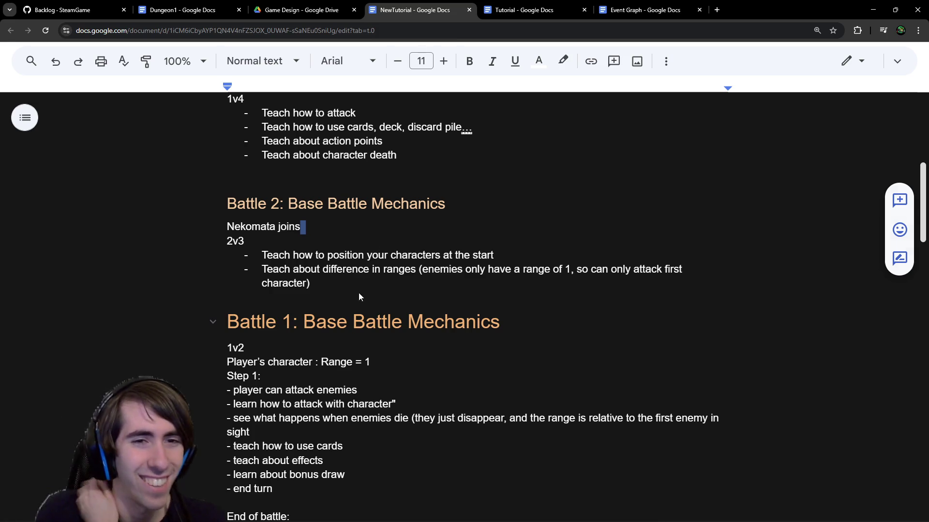
left_click(353, 269)
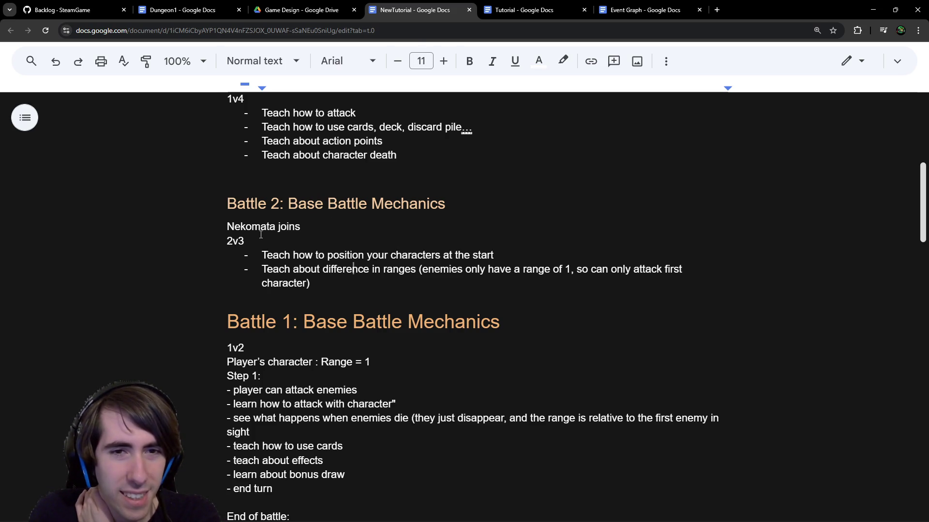
left_click(347, 282)
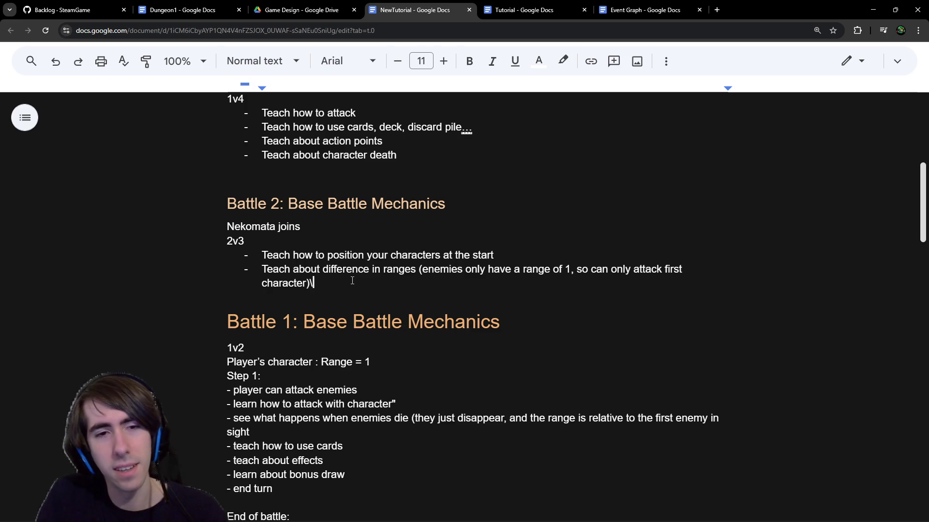
key("Return")
type("Teach about ")
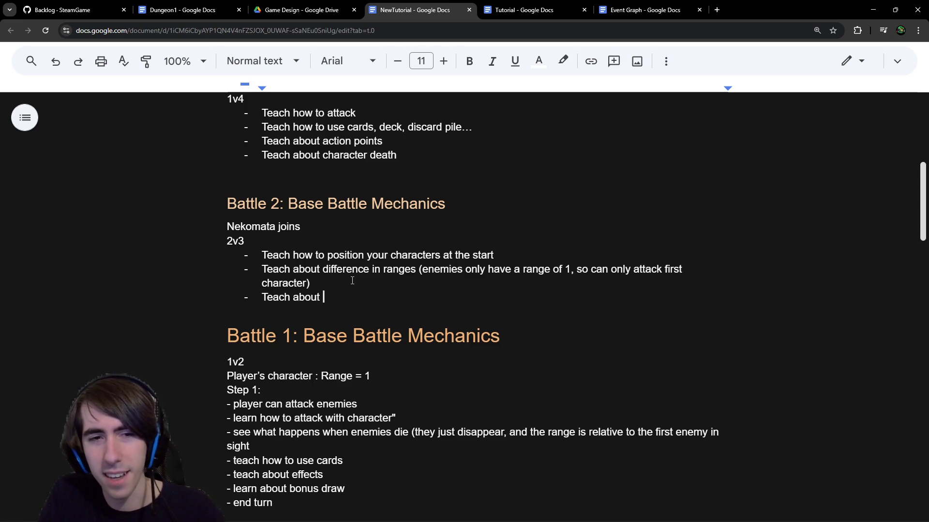
type("priority")
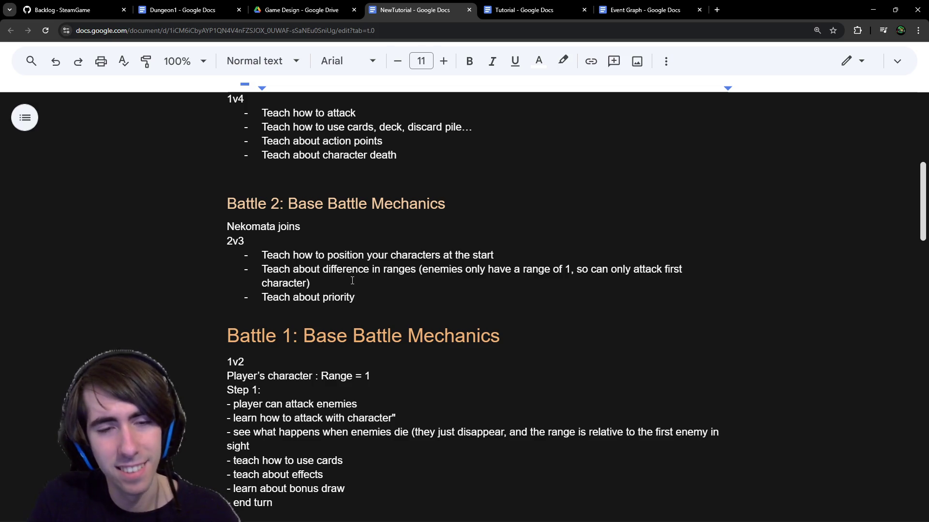
Step: Delete the unfinished 'Teach about priority' bullet and return to the end of the ranges bullet
key("ctrl+BackSpace")
key("ctrl+BackSpace")
key("ctrl+BackSpace")
key("BackSpace")
key("BackSpace")
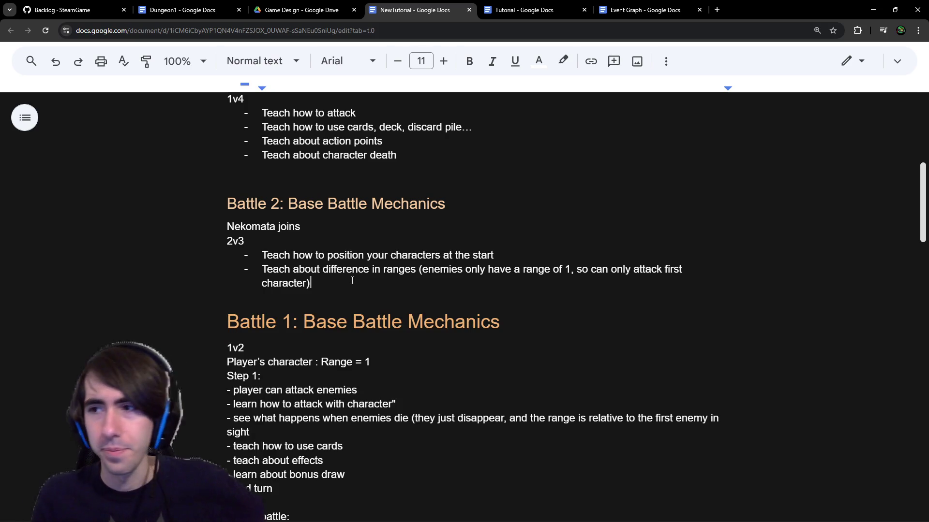
key("ctrl+shift+Up")
key("ctrl+shift+Up")
key("ctrl+shift+Up")
scroll(308, 285, "down", 2)
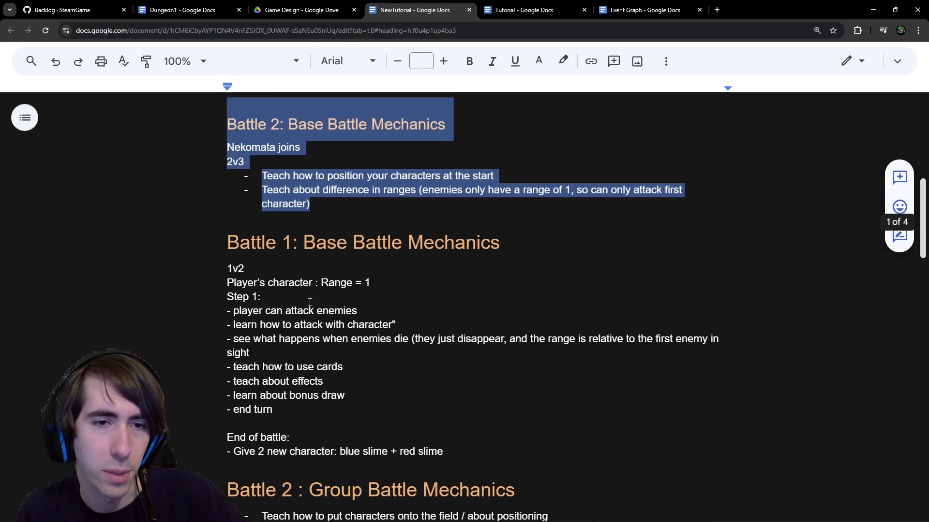
scroll(310, 302, "up", 1)
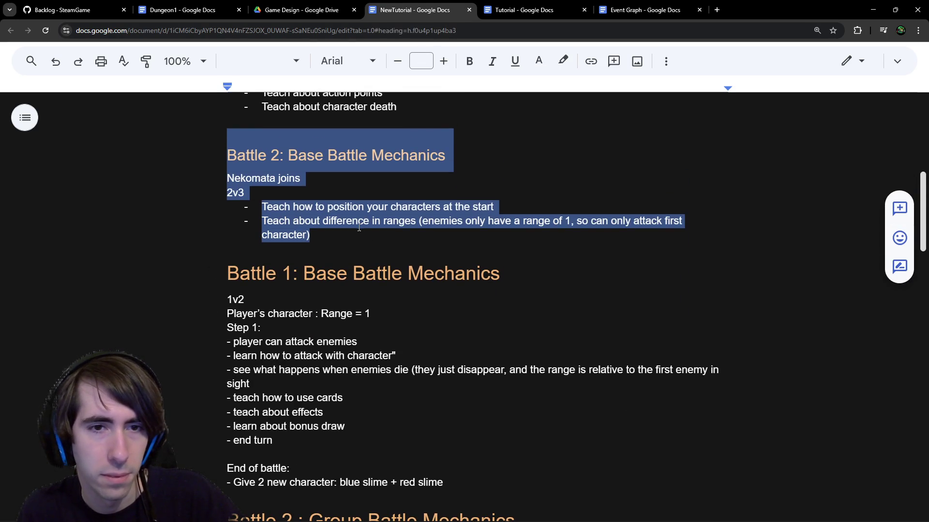
key("Right")
key("shift+Home")
key("shift+Up")
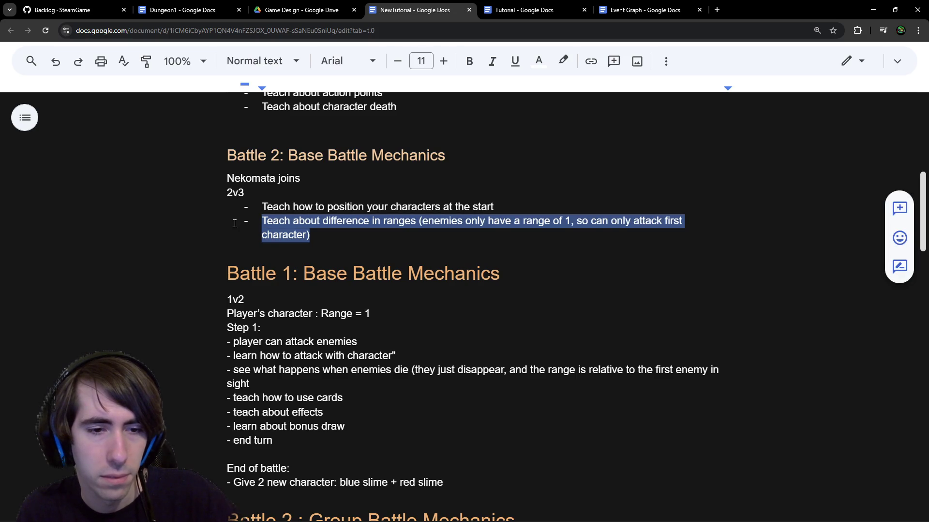
key("Right")
Step: Add the bullet 'Teach that enemies can have special statuses' below the ranges bullet
key("Return")
type("Teach about h")
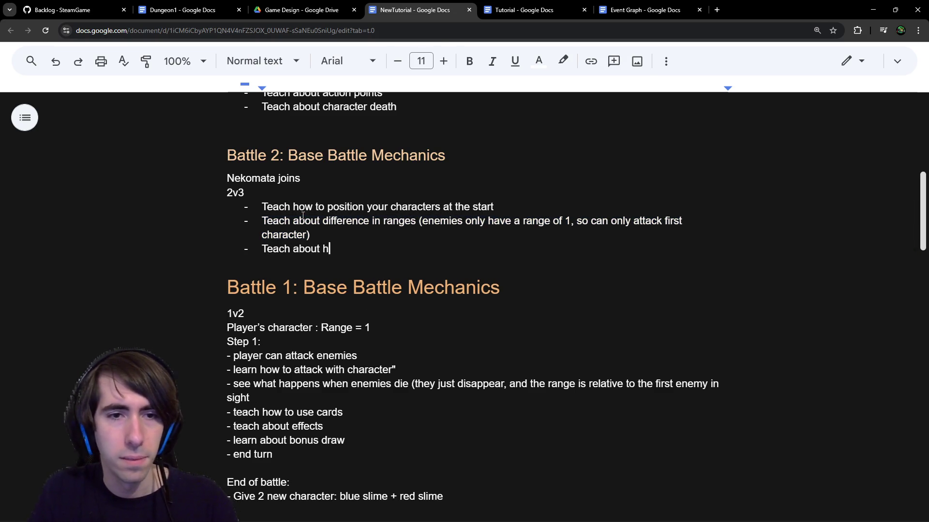
type("ow enemies can have ")
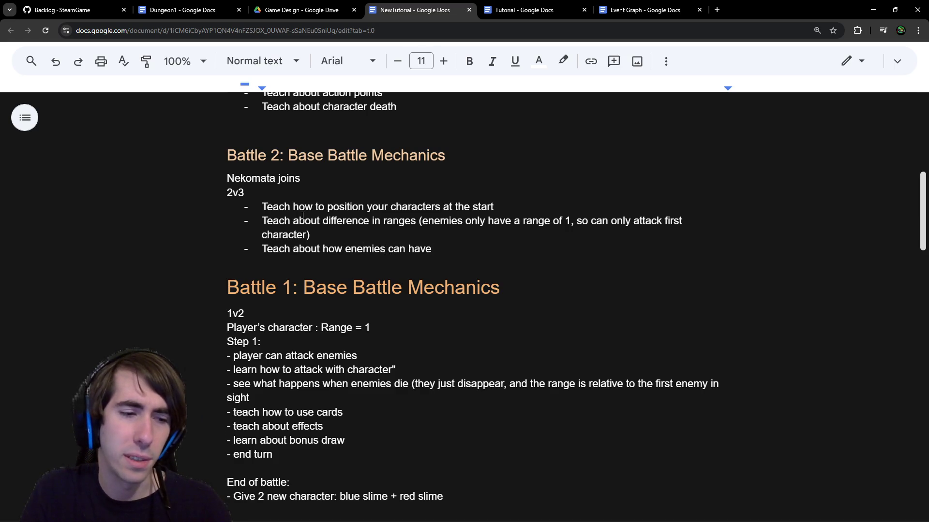
type("special ")
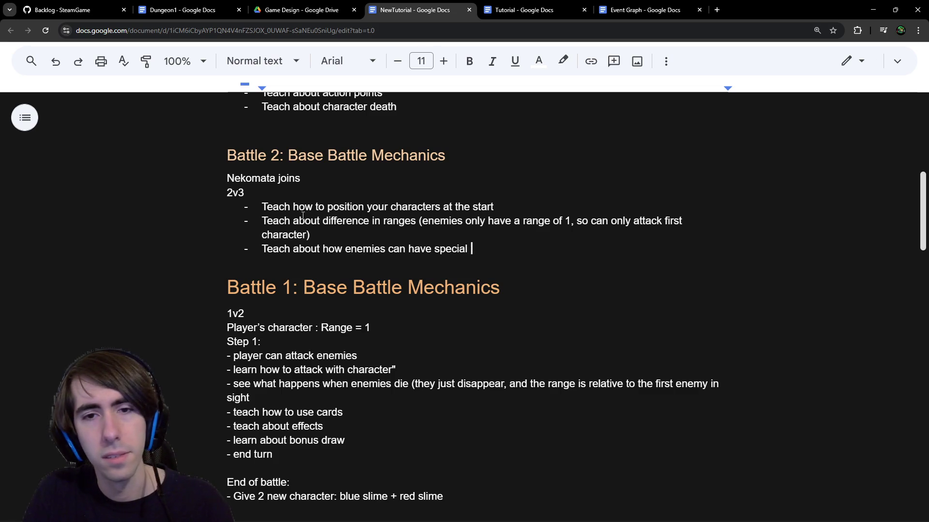
type("ab")
key("BackSpace")
key("BackSpace")
key("BackSpace")
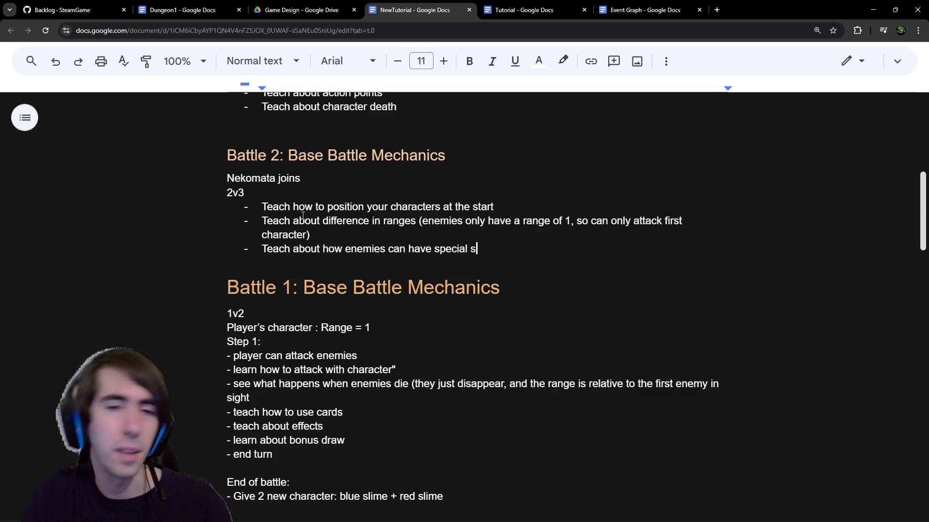
key("ctrl+BackSpace")
key("ctrl+BackSpace")
key("ctrl+BackSpace")
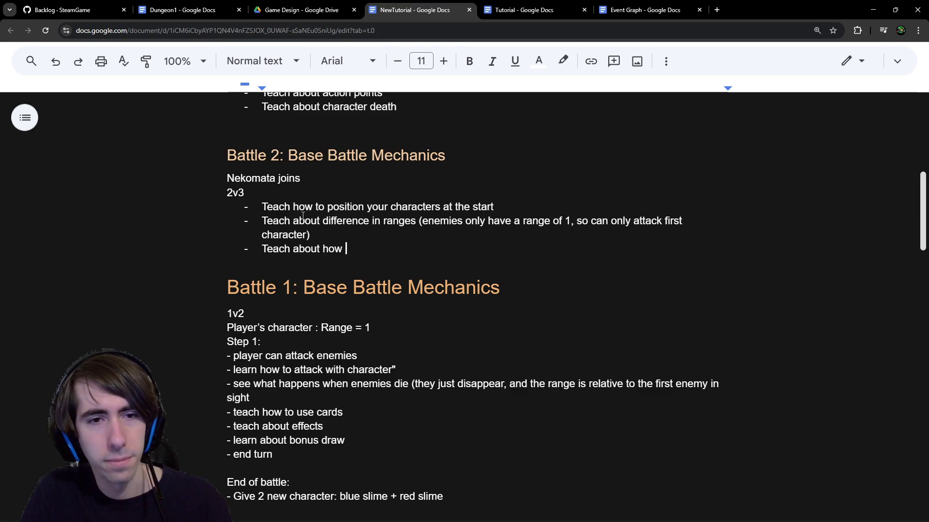
key("ctrl+BackSpace")
key("ctrl+BackSpace")
key("ctrl+BackSpace")
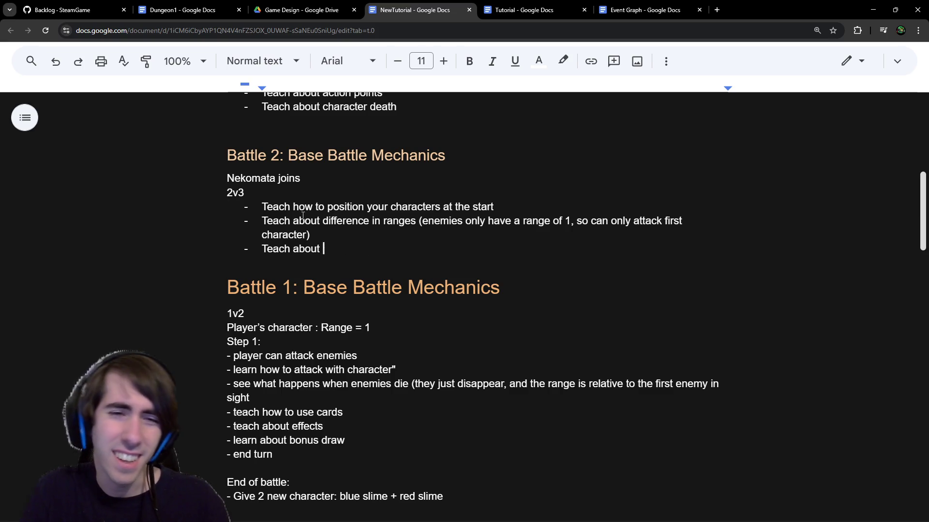
key("BackSpace")
key("BackSpace")
key("Return")
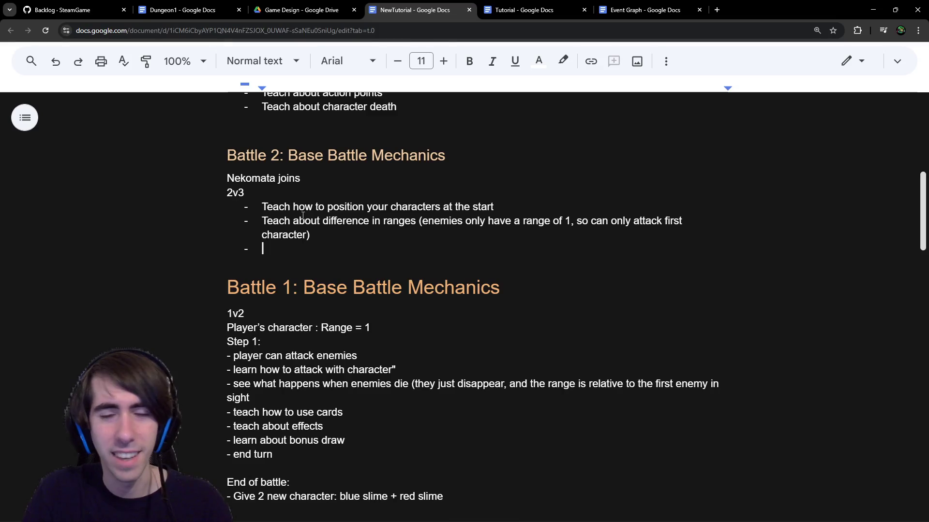
type("Teach that ")
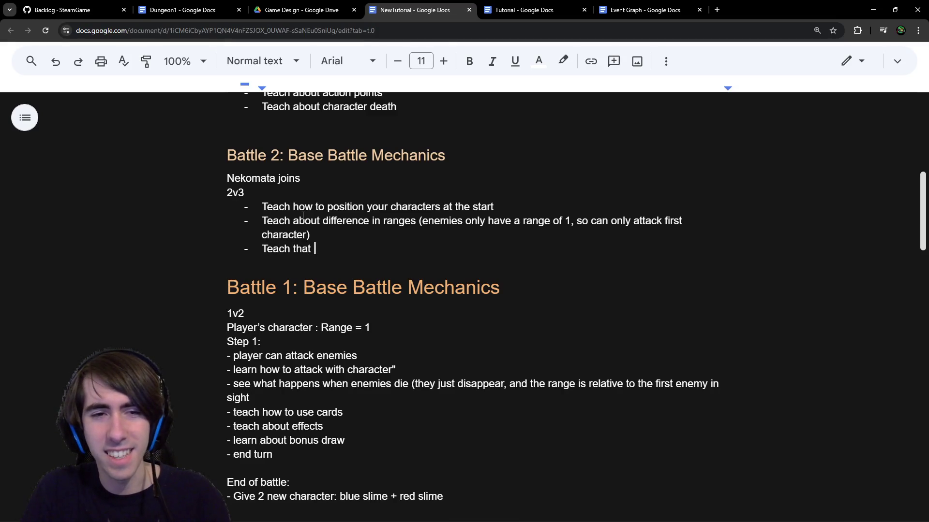
type("enemies can have sp")
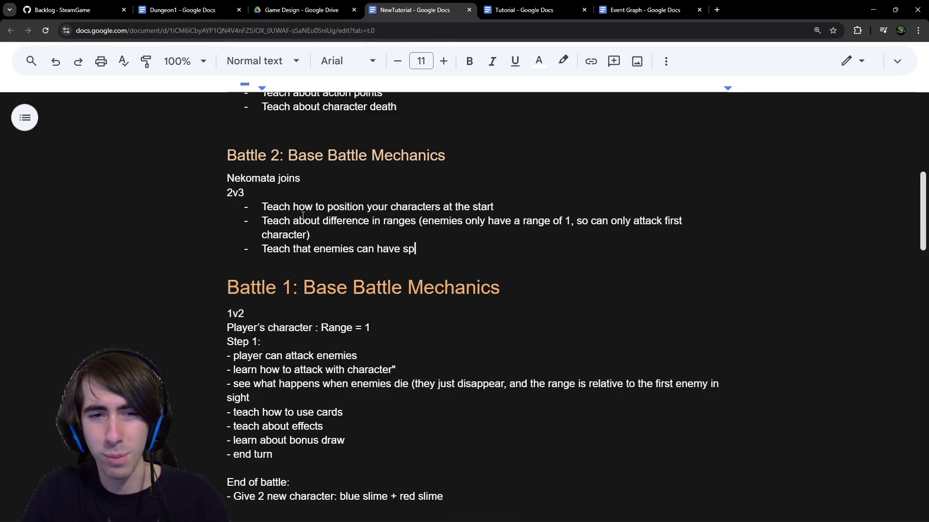
type("ecial statuses")
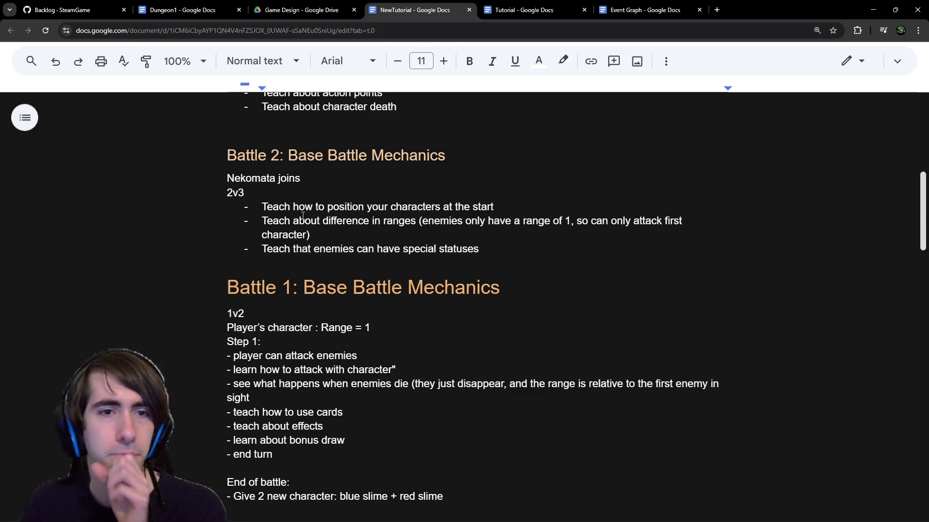
scroll(338, 219, "down", 1)
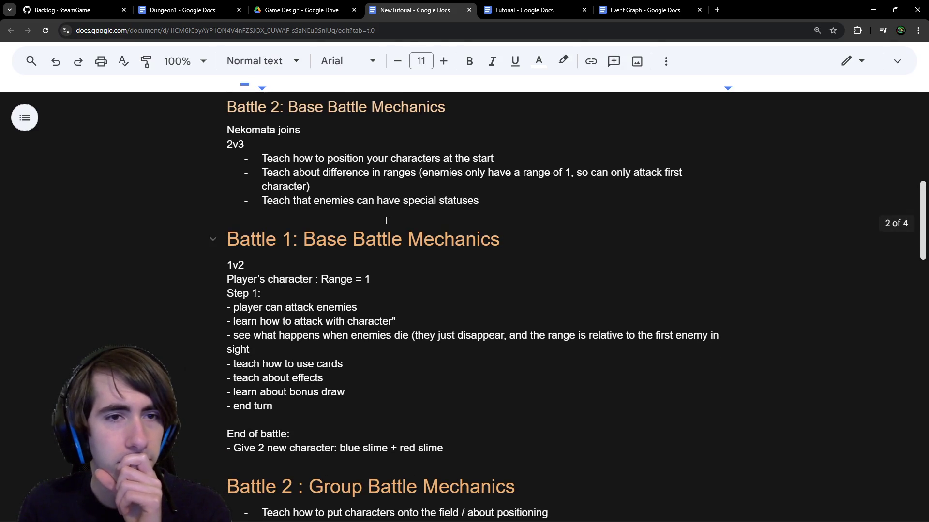
Step: Add empty lines after the statuses bullet, ahead of the later Battle 1 section
double_click(246, 107)
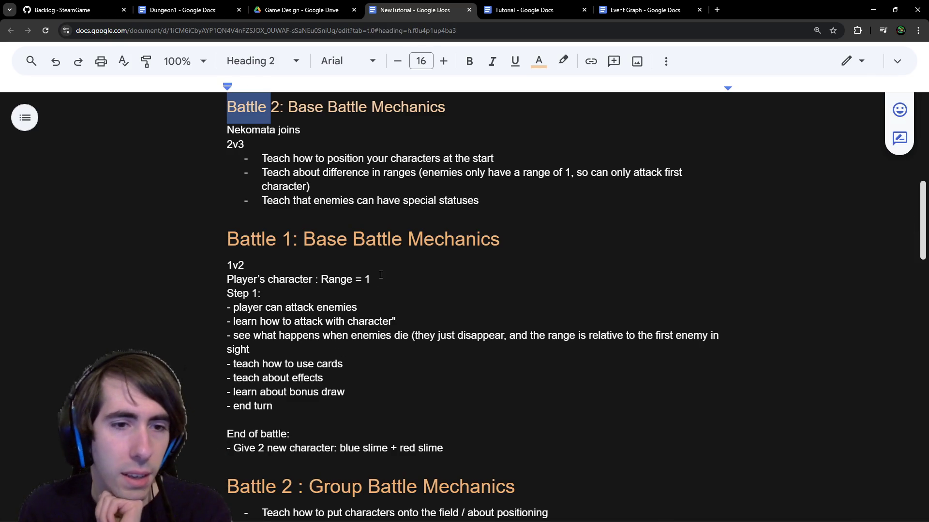
scroll(372, 300, "down", 1)
left_click(386, 359)
scroll(387, 365, "up", 1)
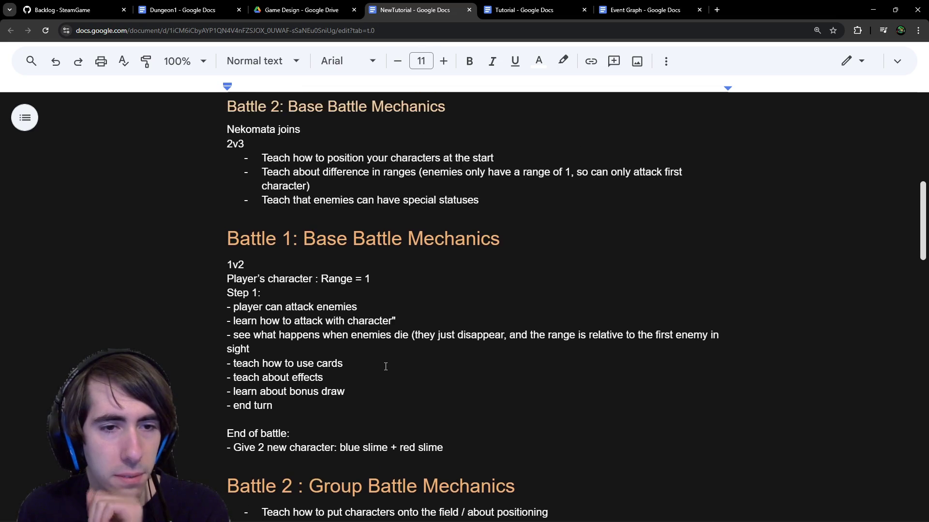
mouse_move(243, 335)
left_mouse_down()
mouse_move(522, 352)
mouse_move(538, 335)
left_mouse_up()
left_click(540, 335)
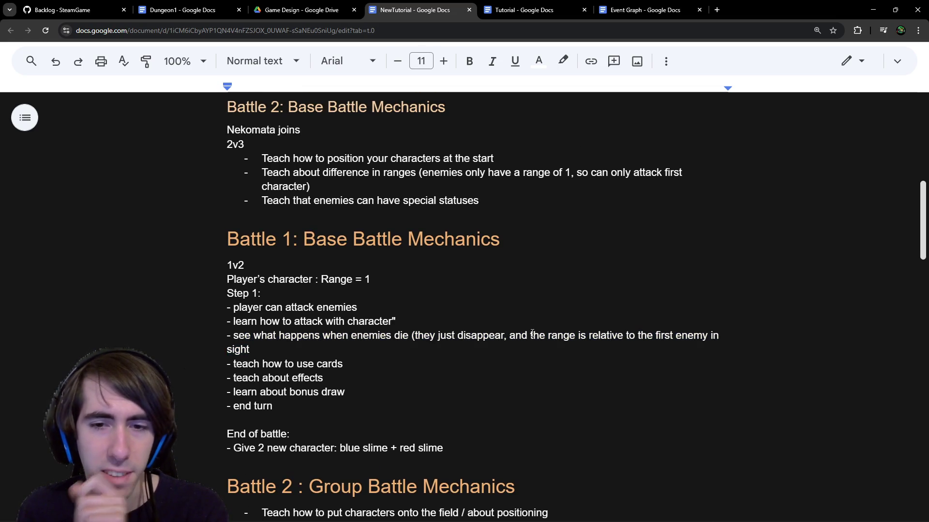
scroll(493, 336, "down", 1)
scroll(488, 338, "down", 1)
scroll(488, 338, "up", 3)
key("Down")
key("Up")
key("Return")
key("Return")
scroll(419, 271, "up", 7)
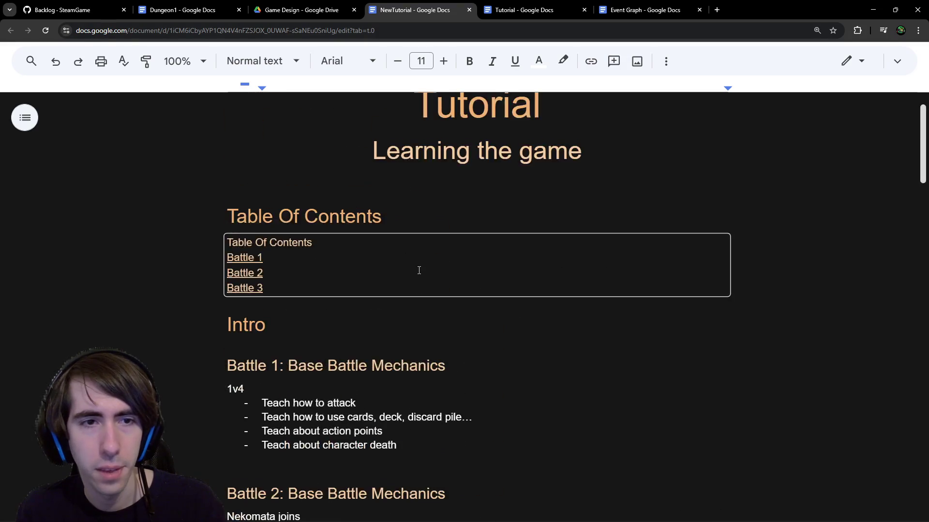
scroll(419, 271, "down", 4)
key("Return")
key("Return")
Step: Create a 'Quest' heading styled like the Intro heading, removing the blank line above it
double_click(245, 131)
key("ctrl+c")
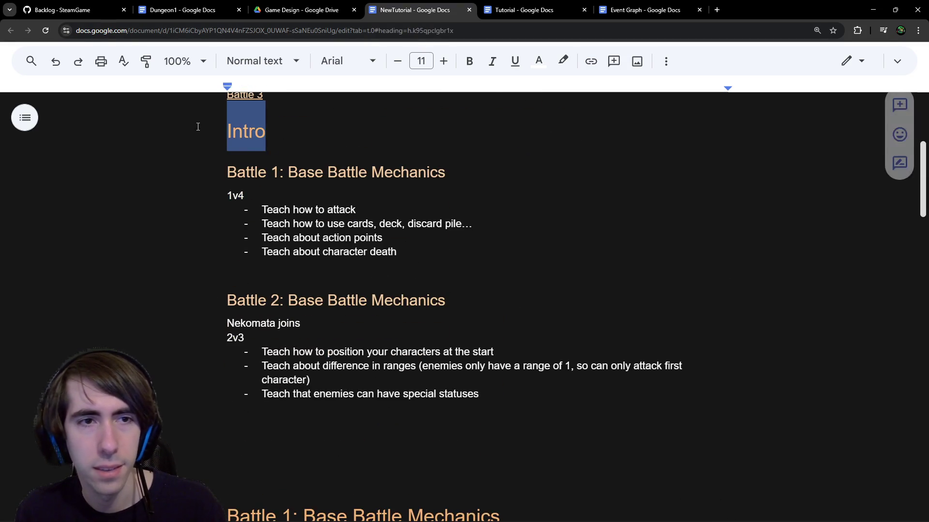
left_click(301, 426)
key("ctrl+v")
key("ctrl+BackSpace")
type("Quest")
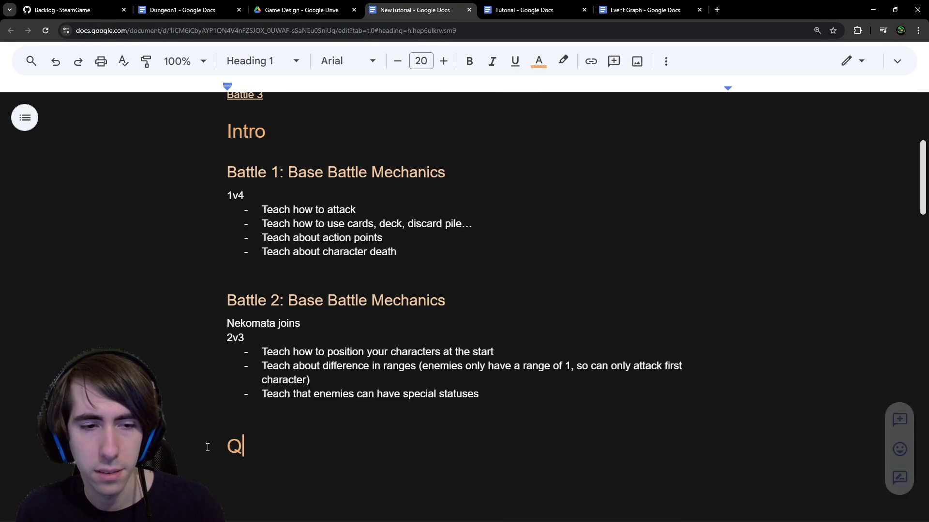
key("Return")
double_click(216, 347)
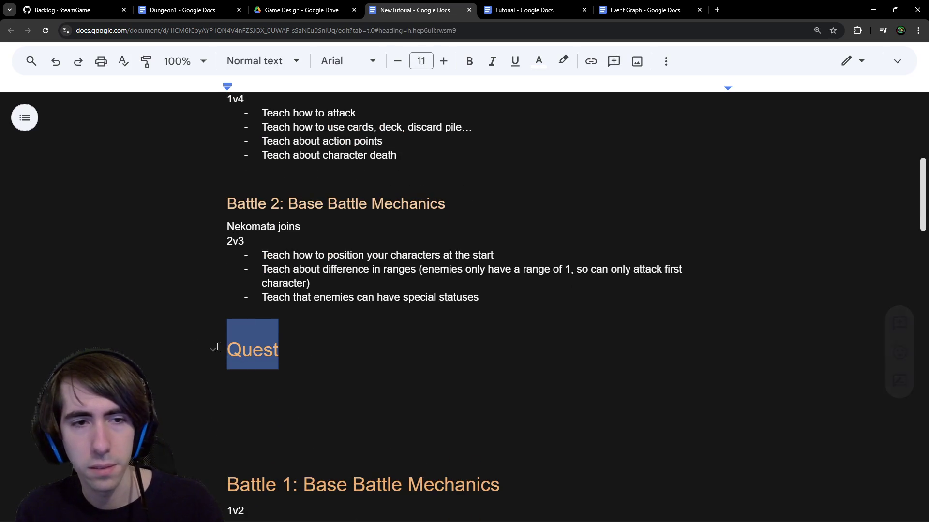
left_click_drag(216, 346, 316, 364)
left_click(319, 373)
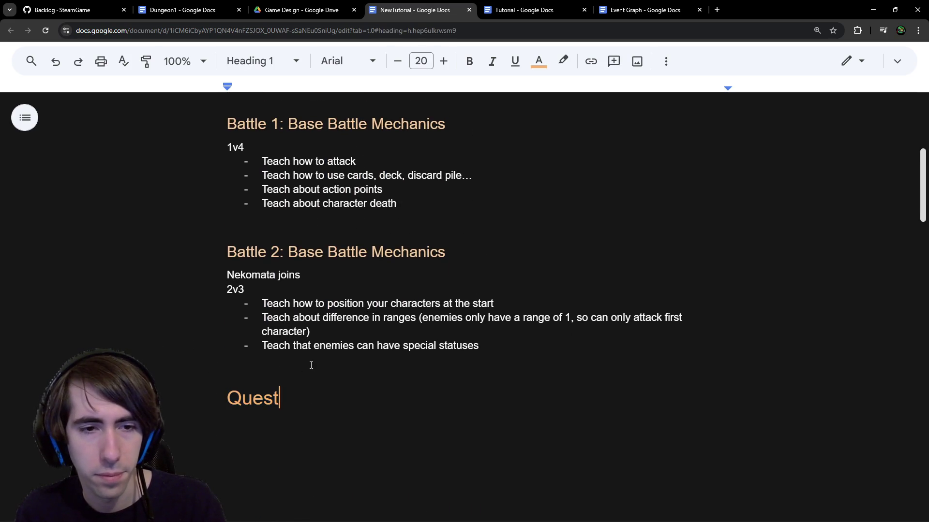
left_click(311, 365)
key("Delete")
left_click(318, 387)
left_click_drag(340, 383, 202, 383)
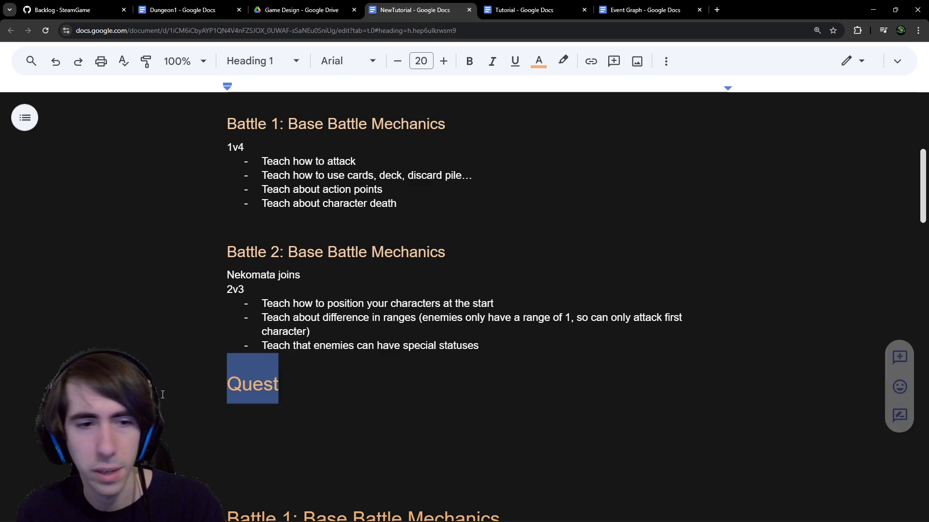
left_click(281, 408)
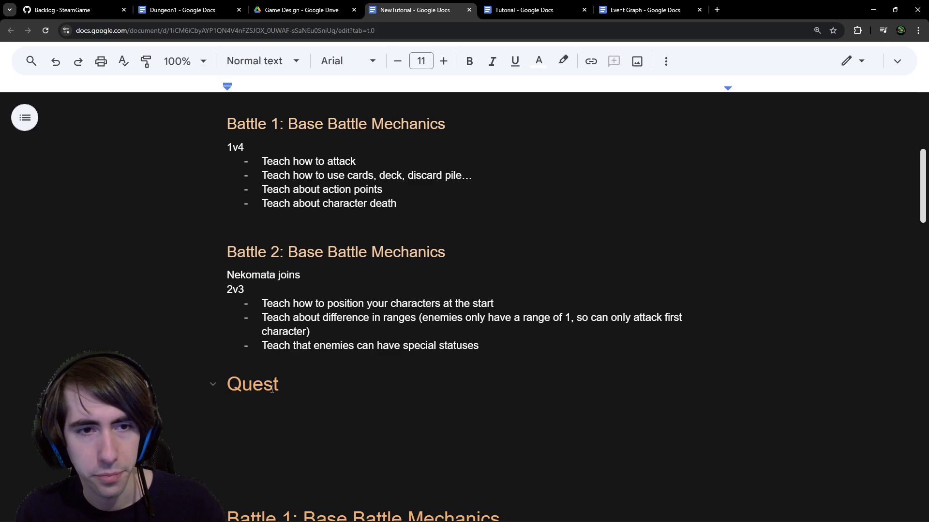
Step: Paste 'Battle 1: Base Battle Mechanics' as a subheading under Quest, with a body line beneath
left_click_drag(445, 125, 226, 125)
key("ctrl+c")
left_click(282, 384)
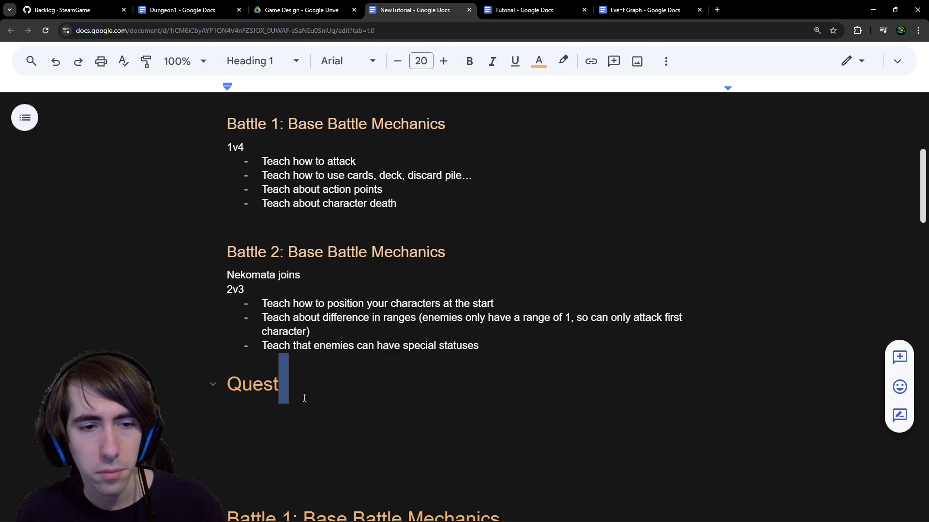
key("Return")
key("ctrl+v")
left_click(396, 394)
left_click(417, 424)
left_click(457, 441)
key("Return")
scroll(440, 424, "down", 2)
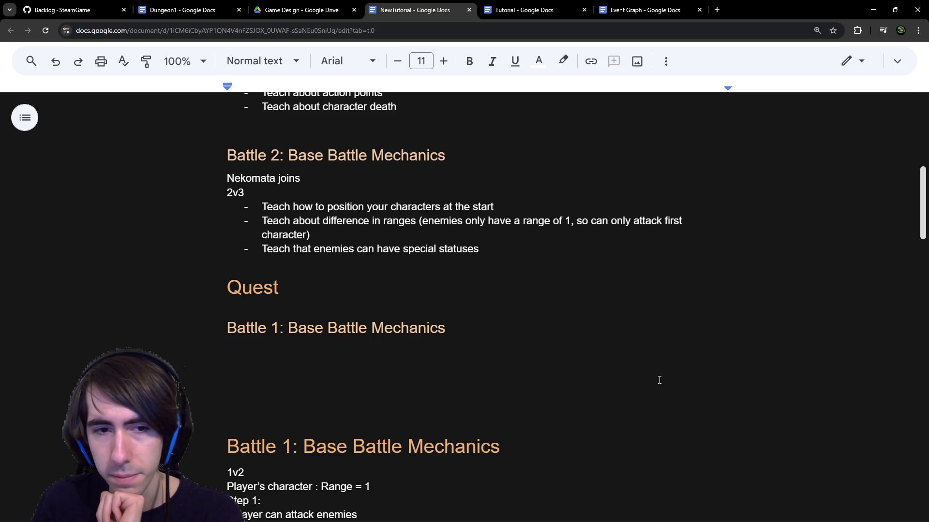
Step: Duplicate the Battle 1 heading and rename the copy 'Battle 2: Mana'
triple_click(480, 344)
key("ctrl+c")
left_click(242, 372)
key("ctrl+v")
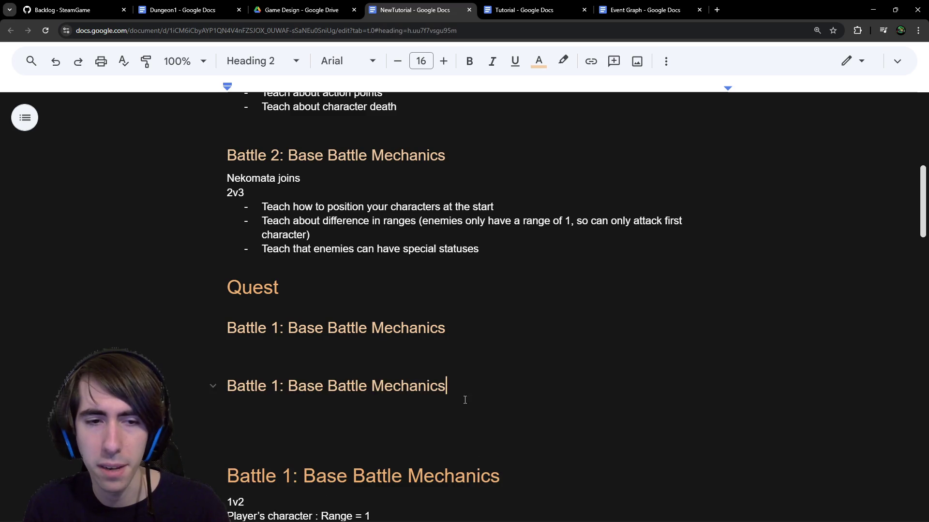
left_click(278, 385)
key("BackSpace")
type("2")
left_click_drag(445, 385, 288, 386)
type("Mana")
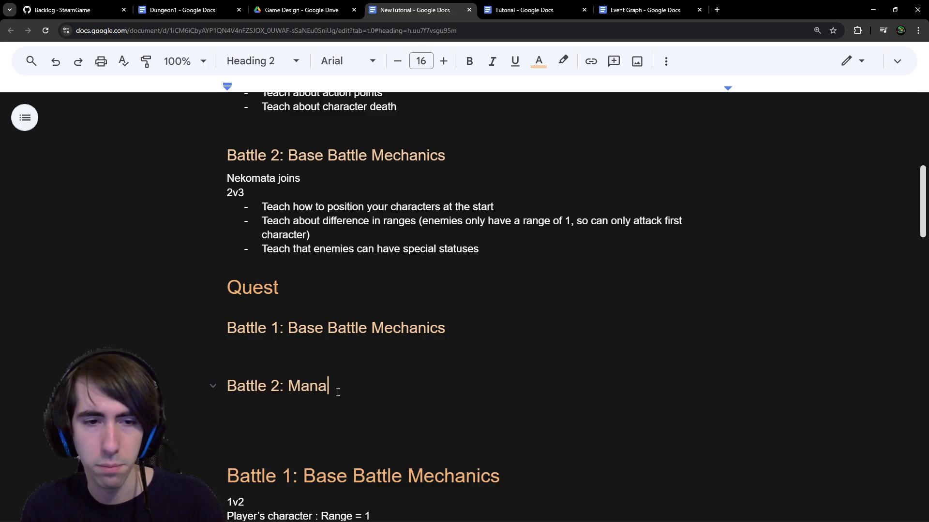
Step: Add 'Gain mana related cards' and the bullet '- Teach about mana' under the Mana heading
key("Return")
type("-")
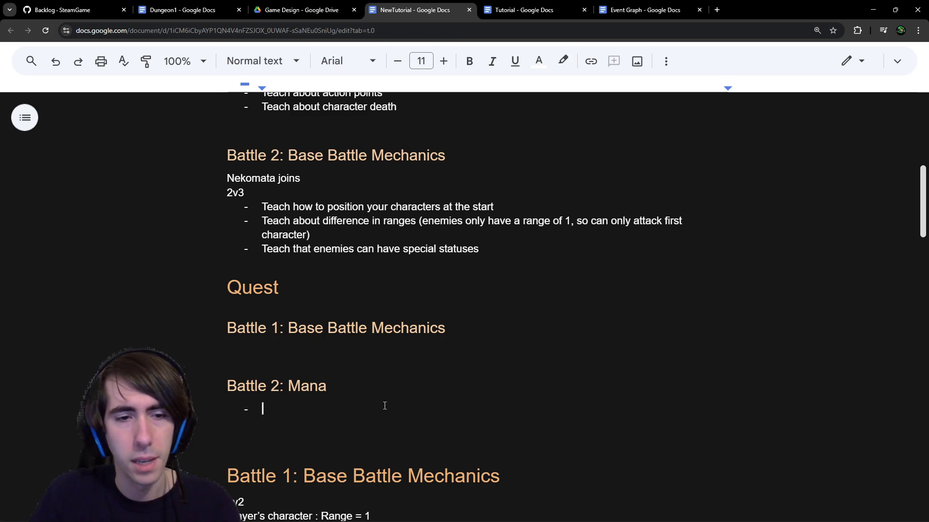
type(" Teach about mana")
key("Up")
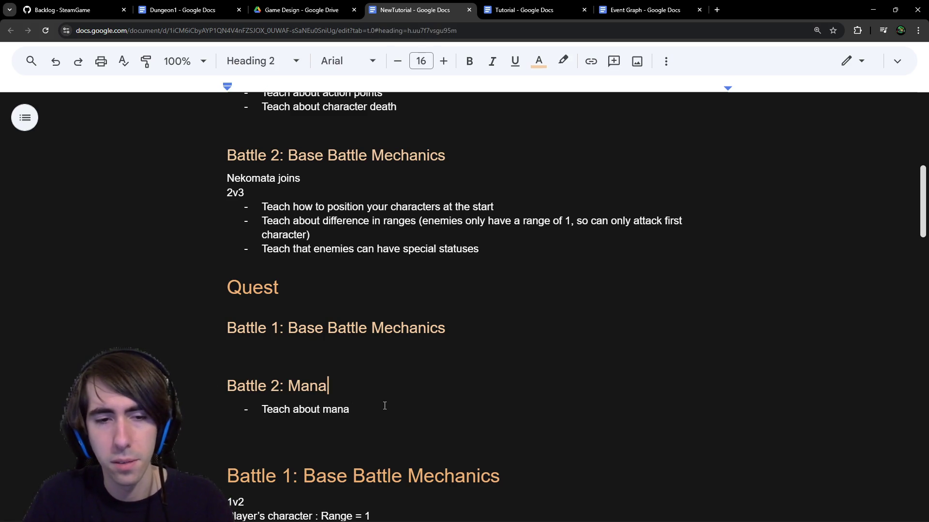
key("Return")
type("Gain mana rel")
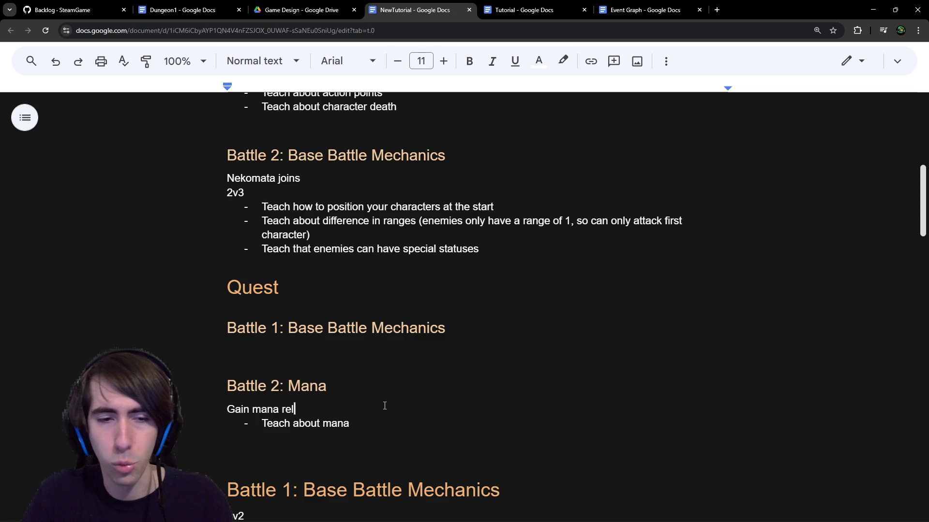
type("ated cards")
Step: Add the bullet 'Have to use card requiring mana to deal enough damages to break the shield'
key("Down")
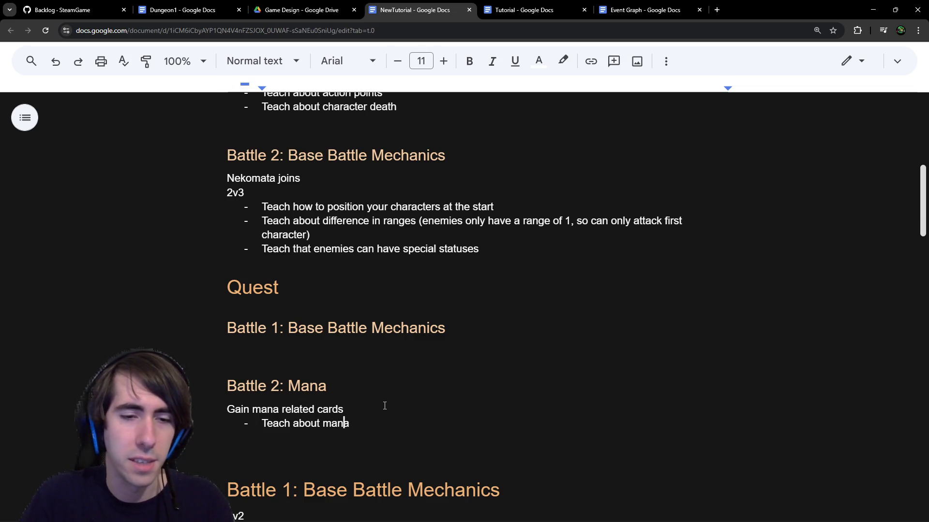
key("Return")
type("Have ")
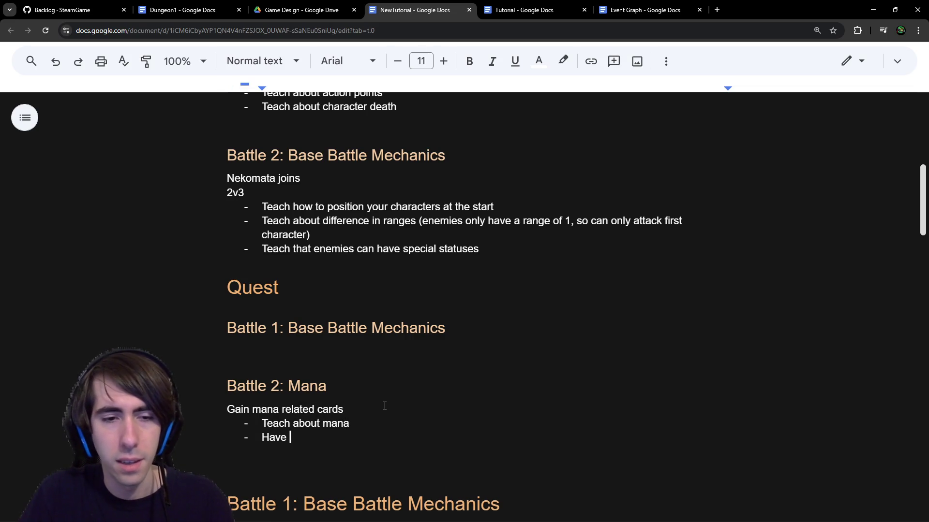
type("to use ")
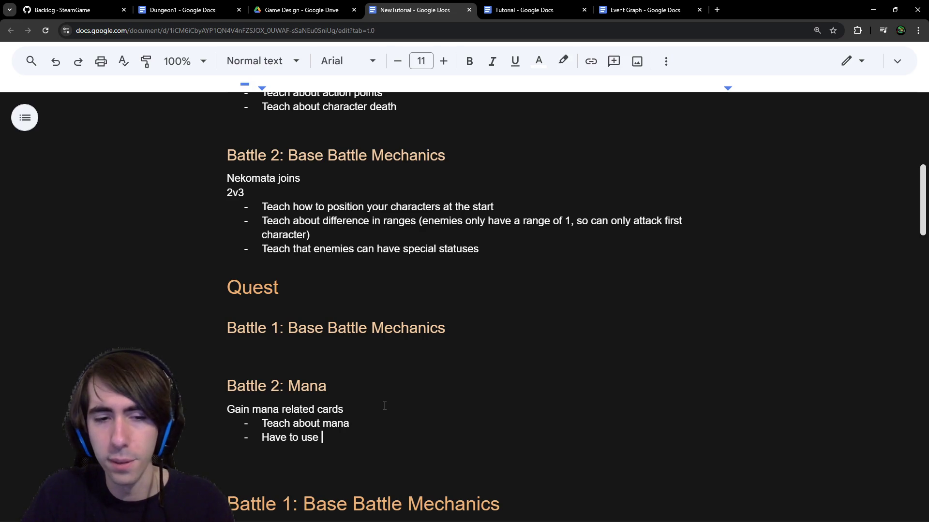
type("ca")
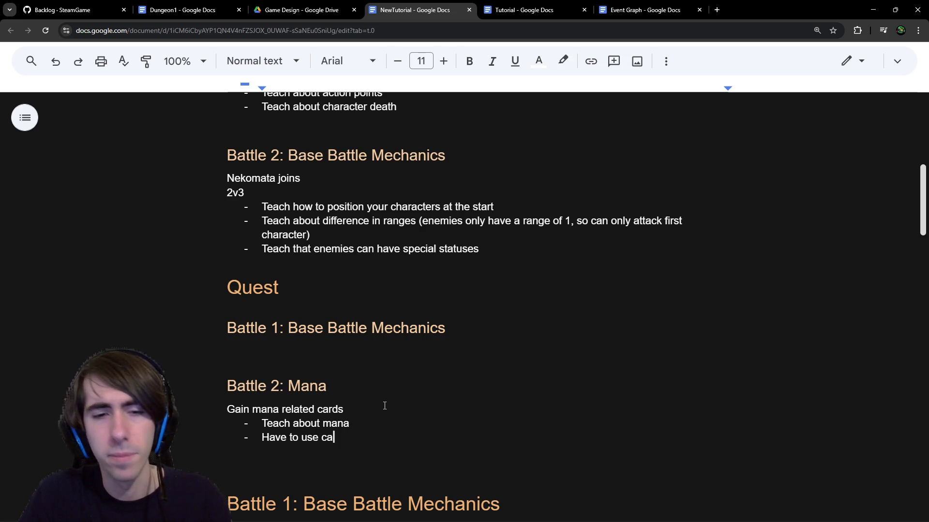
type("rd requiring mana to de")
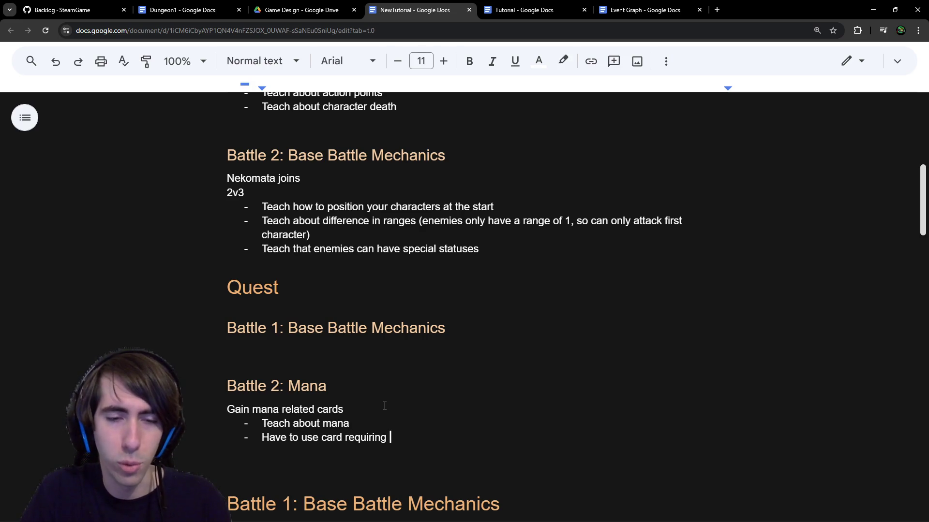
key("BackSpace")
key("BackSpace")
key("BackSpace")
type("al enough damages to break the shield")
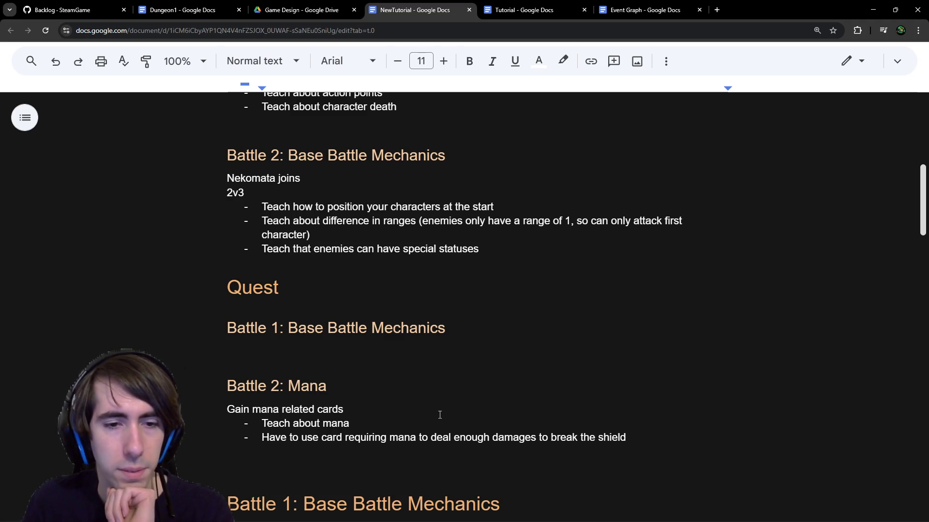
scroll(410, 416, "down", 1)
left_click(409, 415)
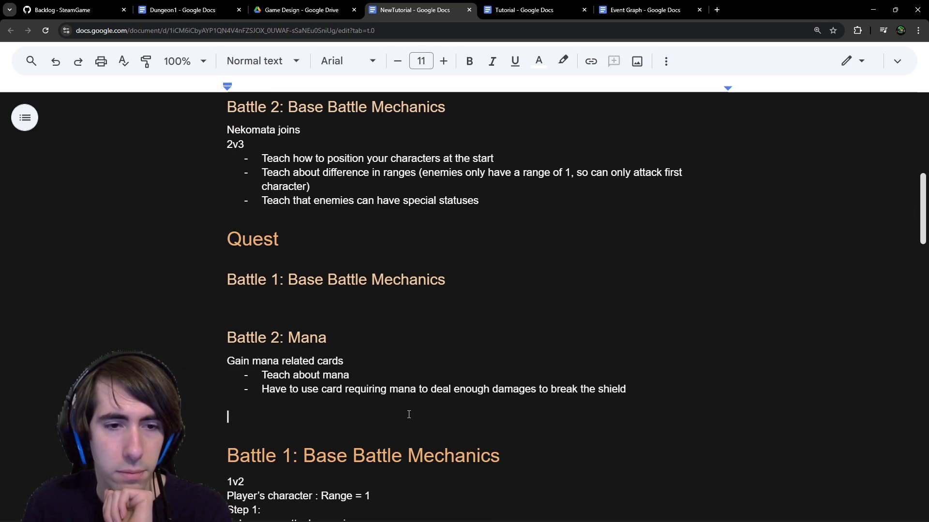
Step: Delete the blank line under the shield bullet
scroll(409, 414, "down", 1)
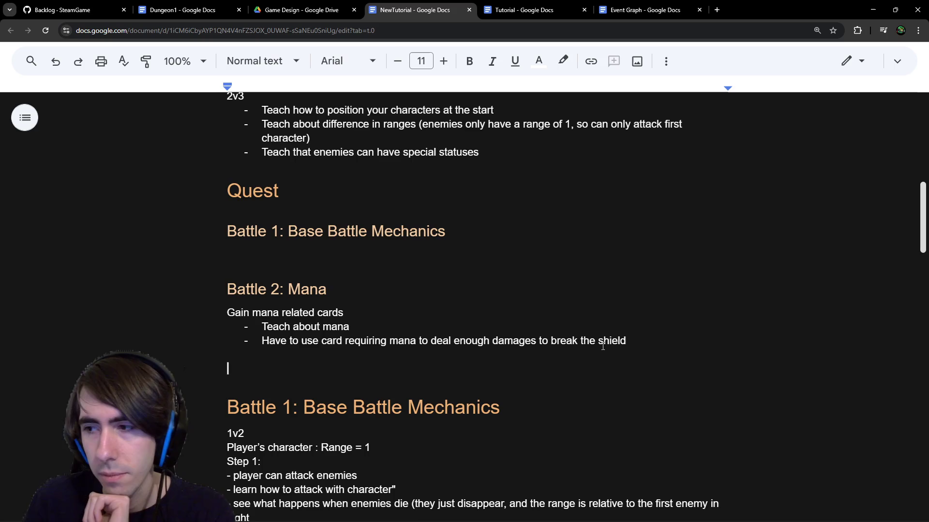
right_click(512, 370)
left_click(474, 366)
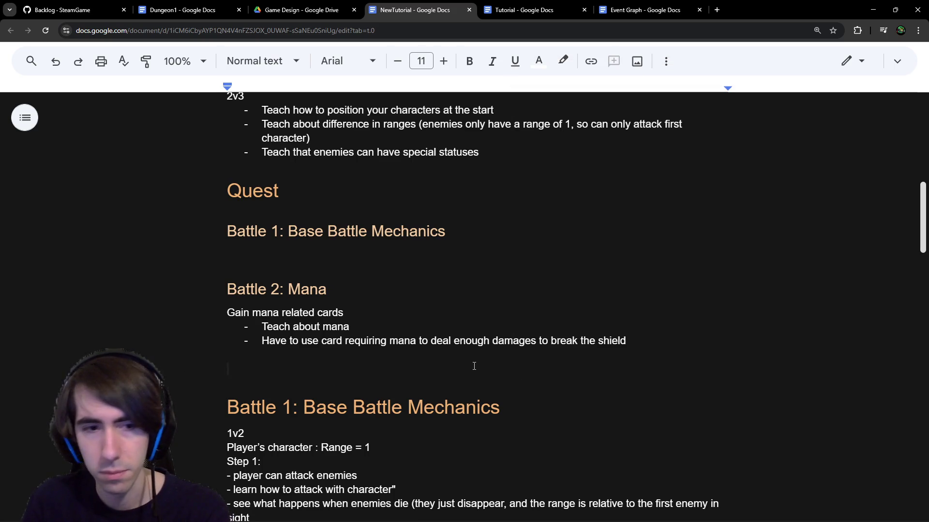
key("BackSpace")
key("BackSpace")
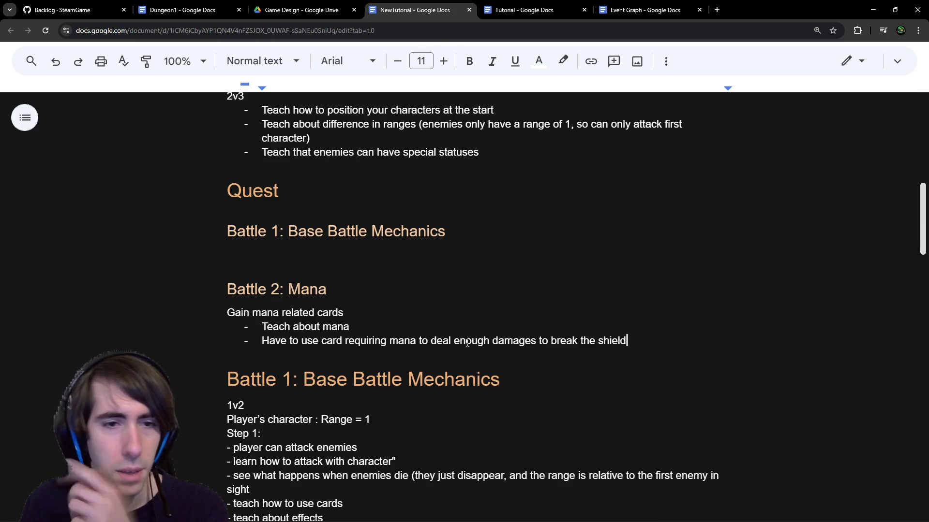
Step: Switch over to the Dungeon1 document
left_click(382, 259)
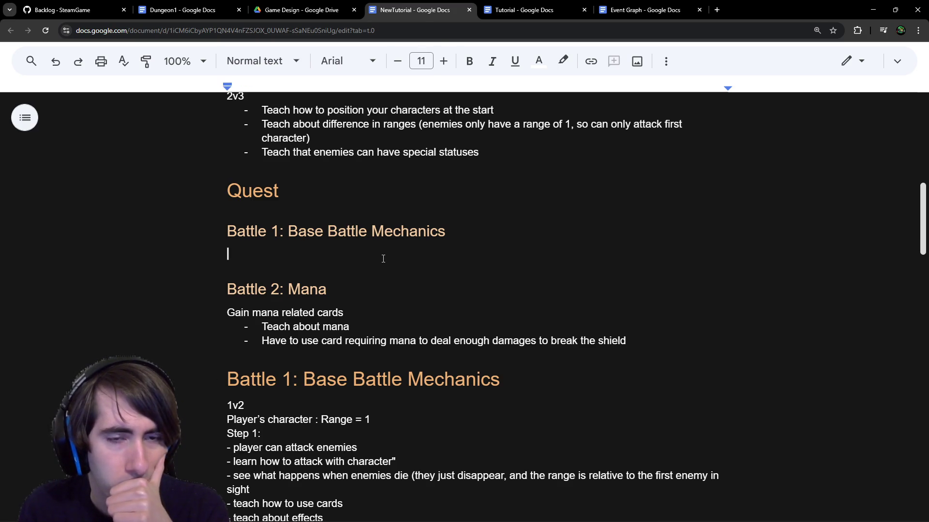
scroll(392, 236, "down", 1)
scroll(392, 236, "up", 1)
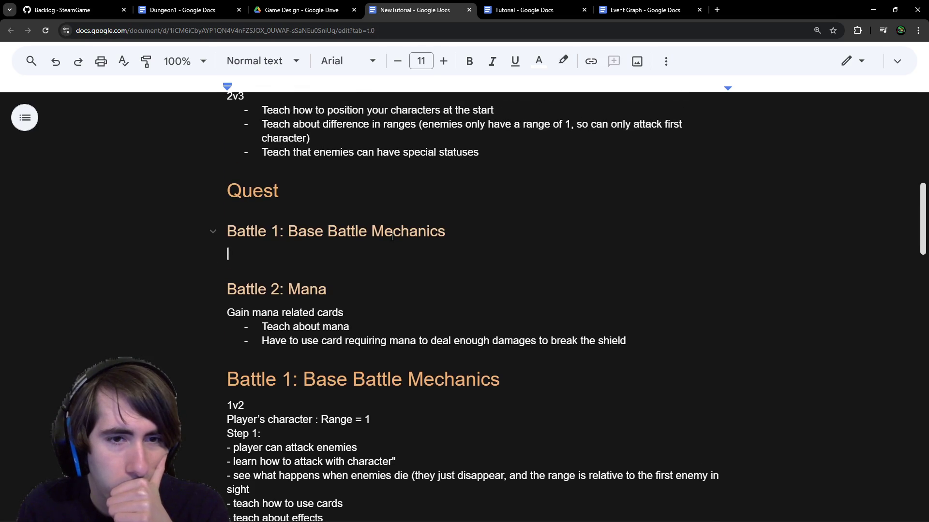
left_click(620, 342)
scroll(547, 377, "down", 7)
scroll(452, 410, "up", 5)
scroll(456, 406, "up", 5)
scroll(459, 386, "down", 4)
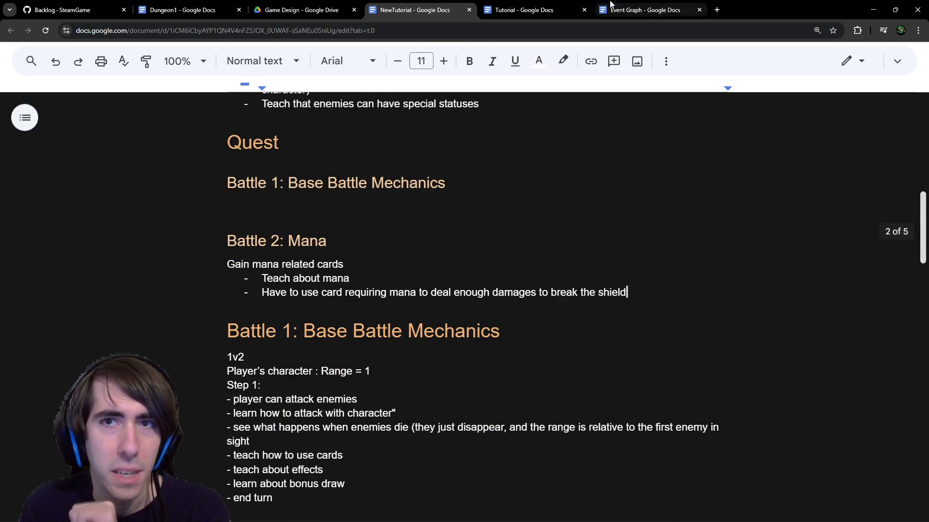
left_click(216, 5)
scroll(419, 306, "down", 2)
scroll(419, 305, "up", 4)
Step: Find the Battle 3 notes in Dungeon1 and select the sentence about enemy AI and shields
scroll(419, 306, "down", 3)
scroll(419, 305, "down", 2)
scroll(394, 261, "down", 4)
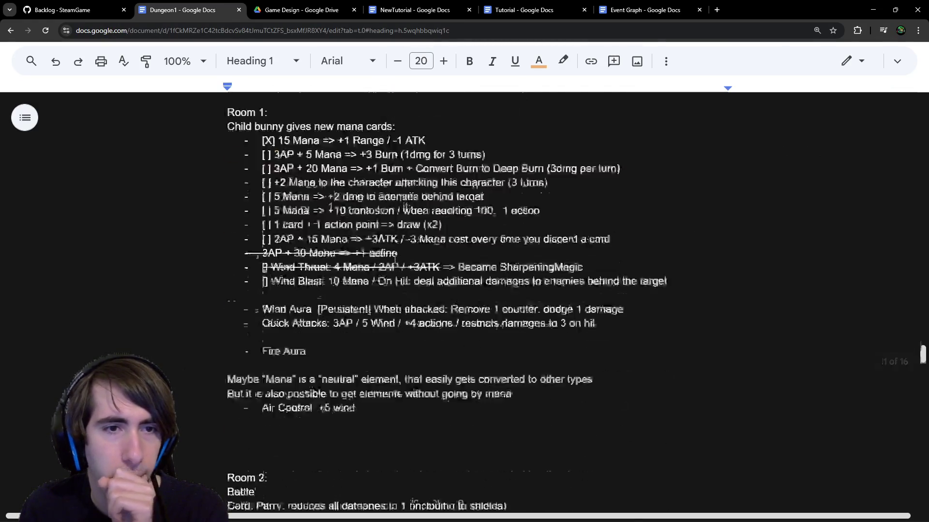
scroll(395, 261, "up", 12)
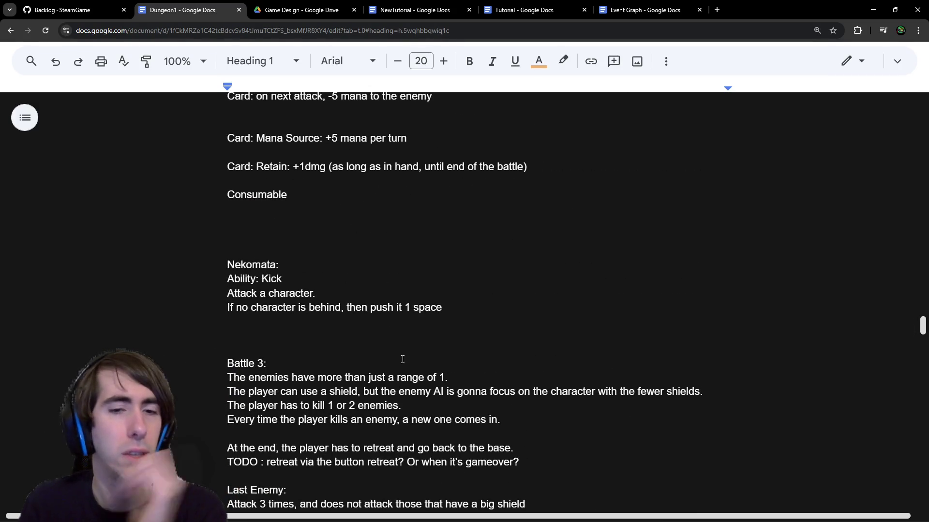
left_click_drag(303, 382, 400, 392)
left_click(397, 391)
mouse_move(335, 391)
left_mouse_down()
mouse_move(622, 403)
mouse_move(656, 389)
left_mouse_up()
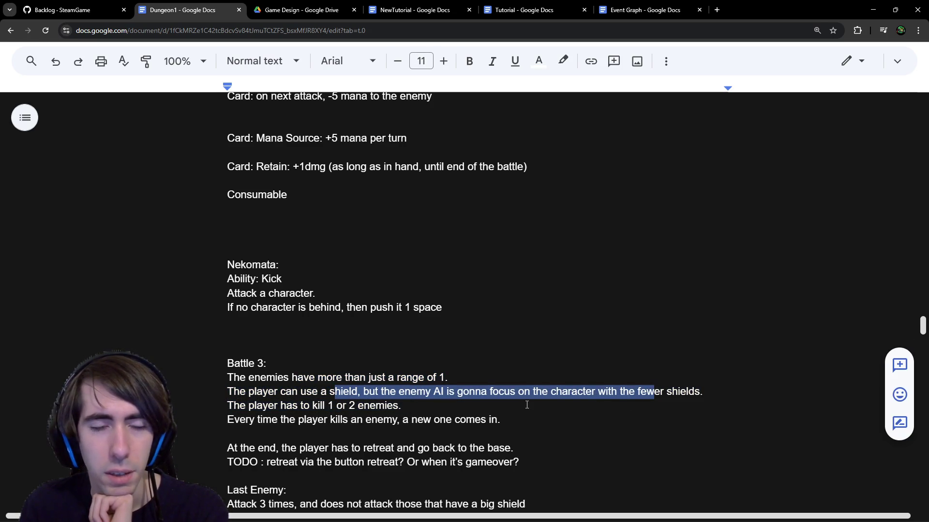
scroll(526, 405, "down", 1)
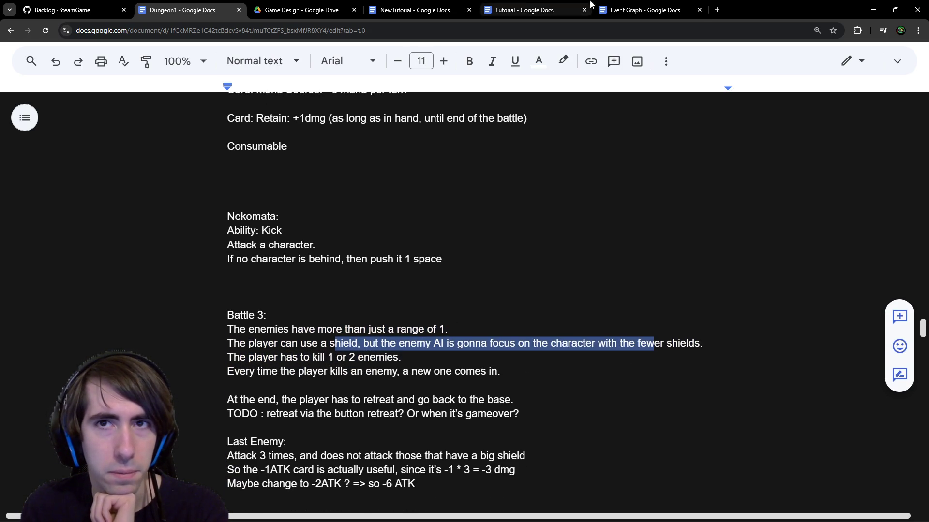
Step: Go back to the NewTutorial document via the other tabs
left_click(643, 10)
left_click(524, 10)
left_click(459, 5)
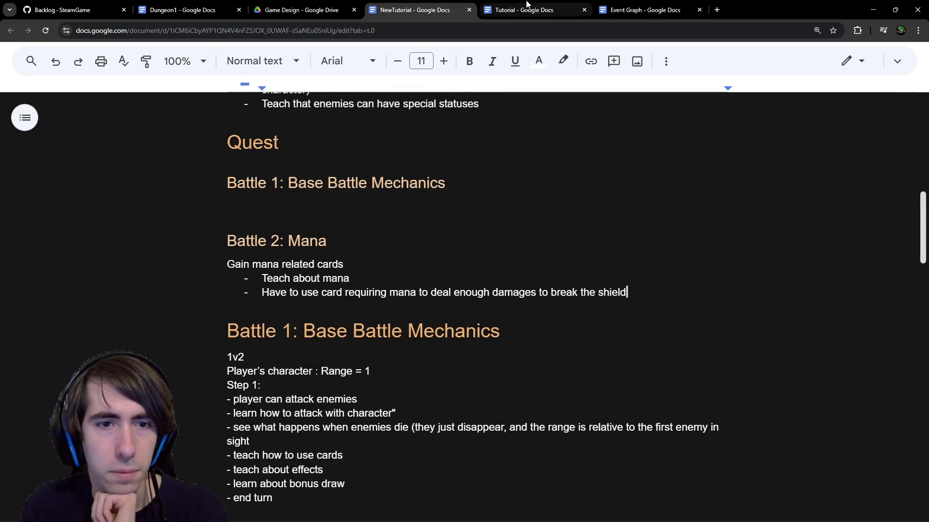
Step: Paste a copy of the 'Battle 2: Mana' heading on a new line below the Mana bullets
left_click(627, 292)
key("Return")
key("Return")
key("Return")
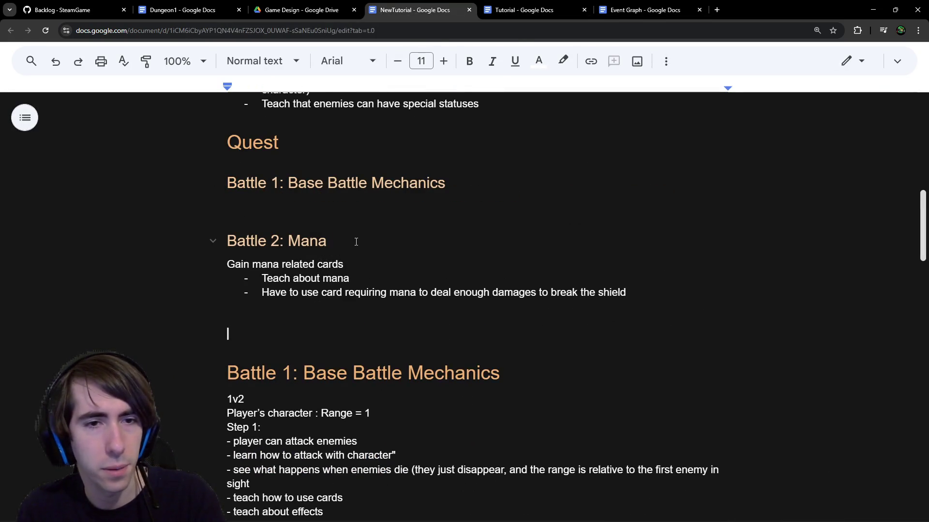
left_click_drag(354, 240, 192, 246)
key("ctrl+c")
left_click(249, 322)
key("ctrl+v")
Step: Replace 'Mana' with 'Anti shield' in the copied heading and start a '-' bullet beneath it
double_click(306, 341)
type("E")
key("BackSpace")
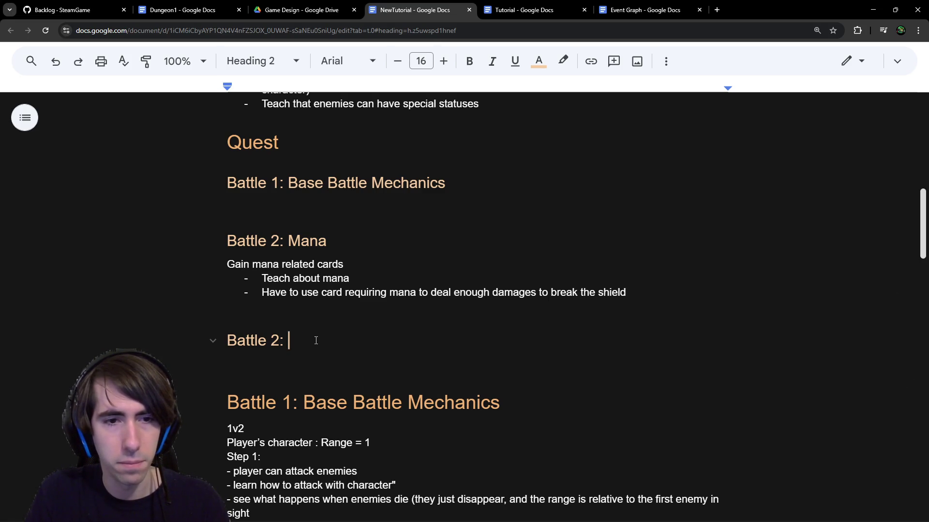
type("Anti shield")
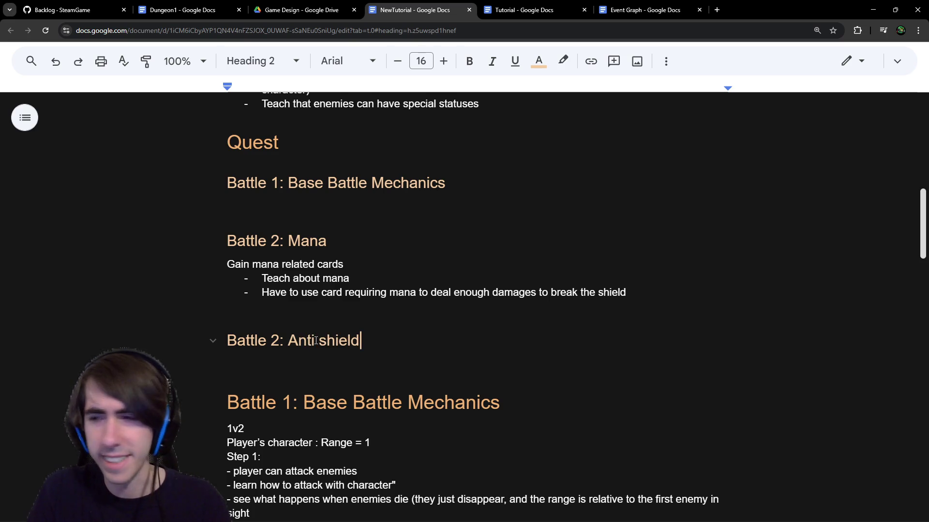
key("Return")
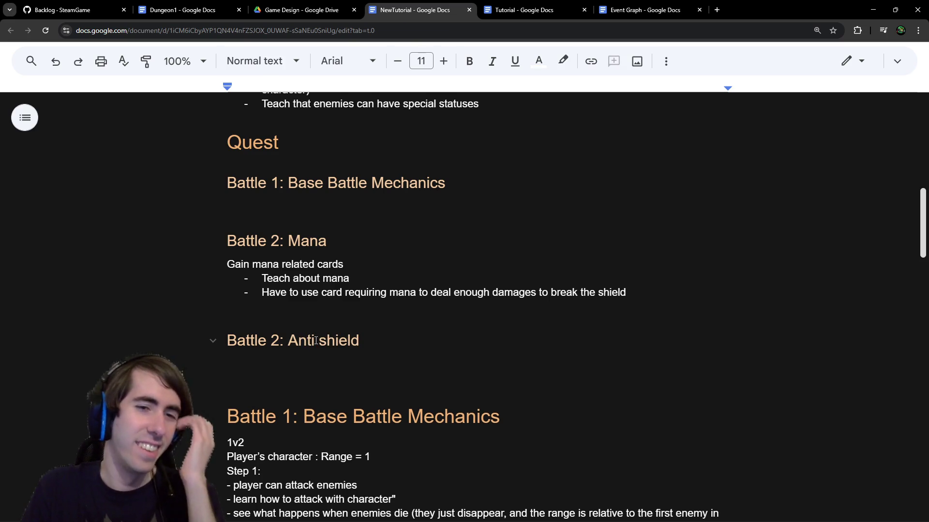
type("-")
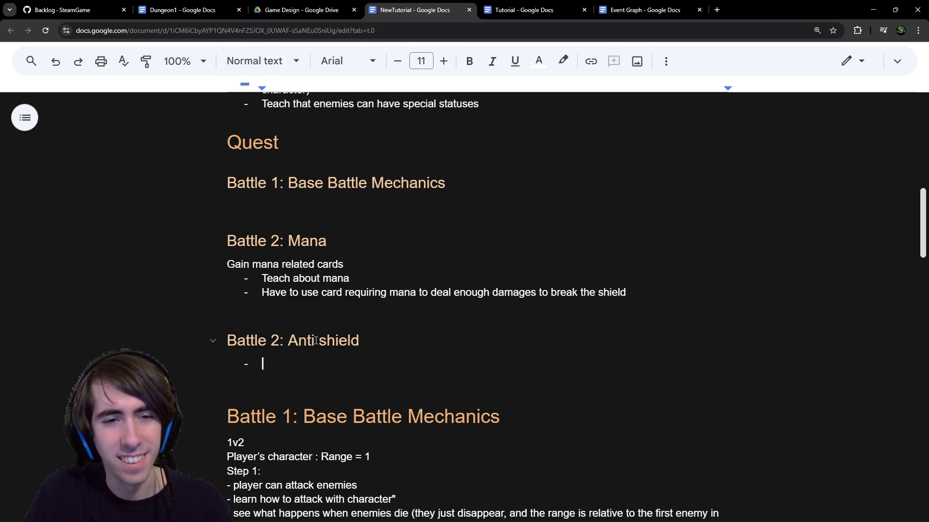
key("Up")
key("Right")
key("Right")
Step: Add 'Boss /' to the Battle 2 heading and list 'Range >= 2' under an 'Enemy:' bullet
type("Boss /")
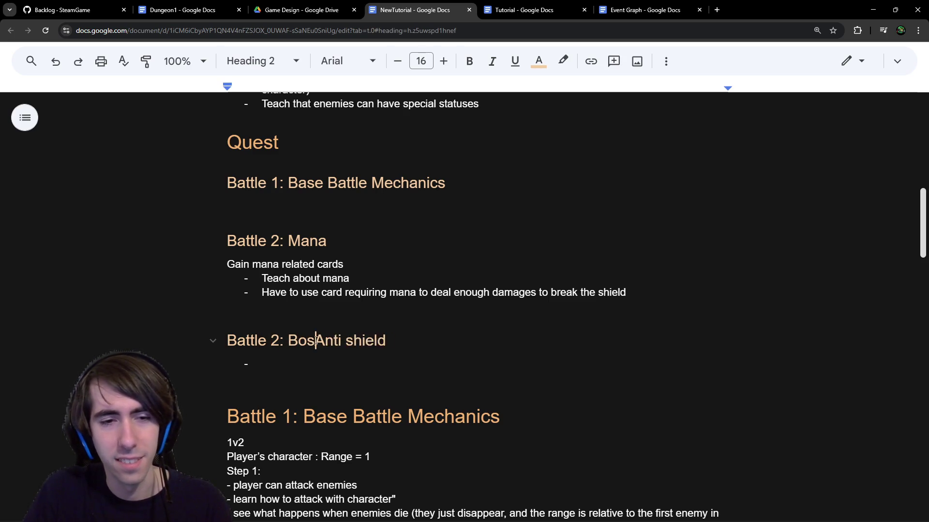
key("Down")
type("Enemy ")
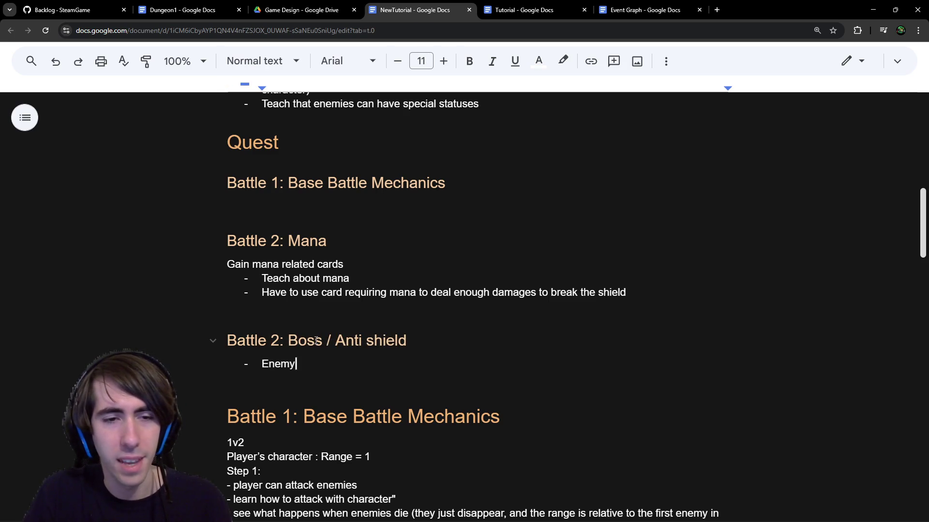
type("a")
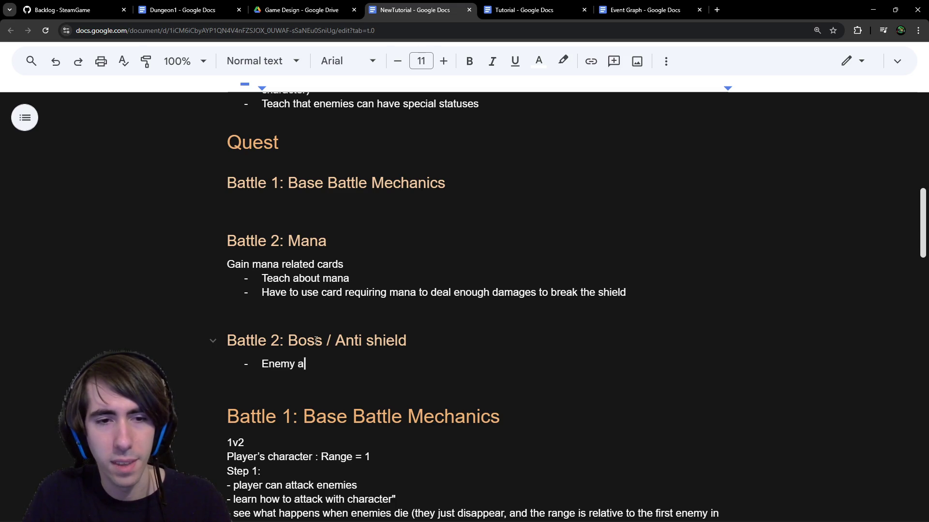
key("BackSpace")
type("has a range higher")
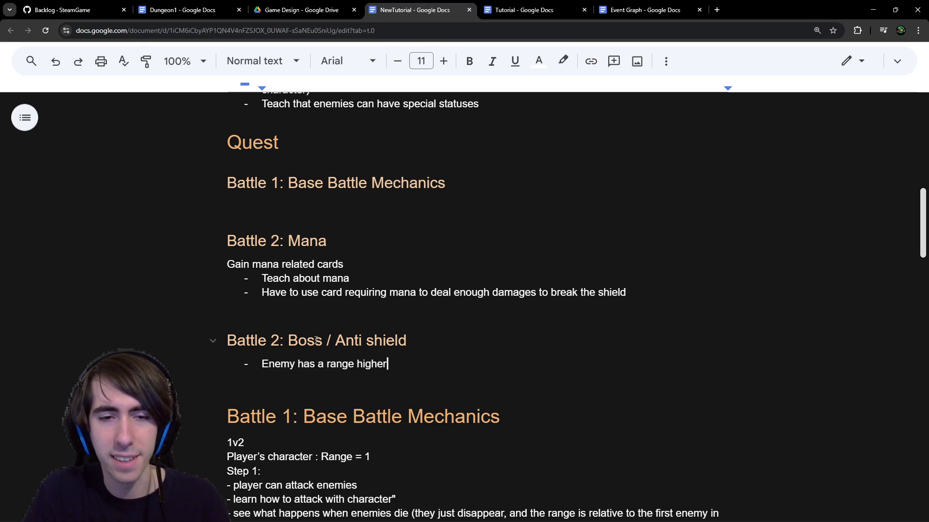
type(" than 2, and doesn't attack")
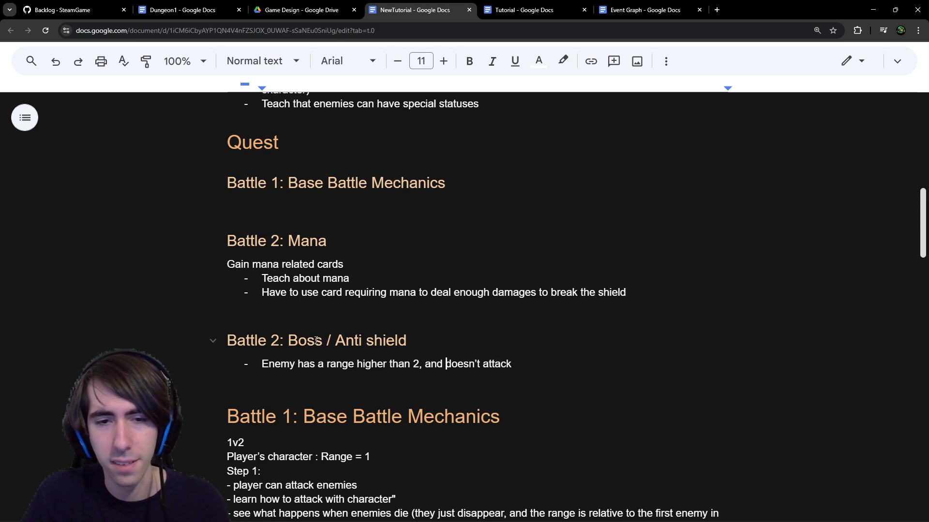
key("ctrl+shift+Right")
key("ctrl+shift+Right")
key("ctrl+shift+Right")
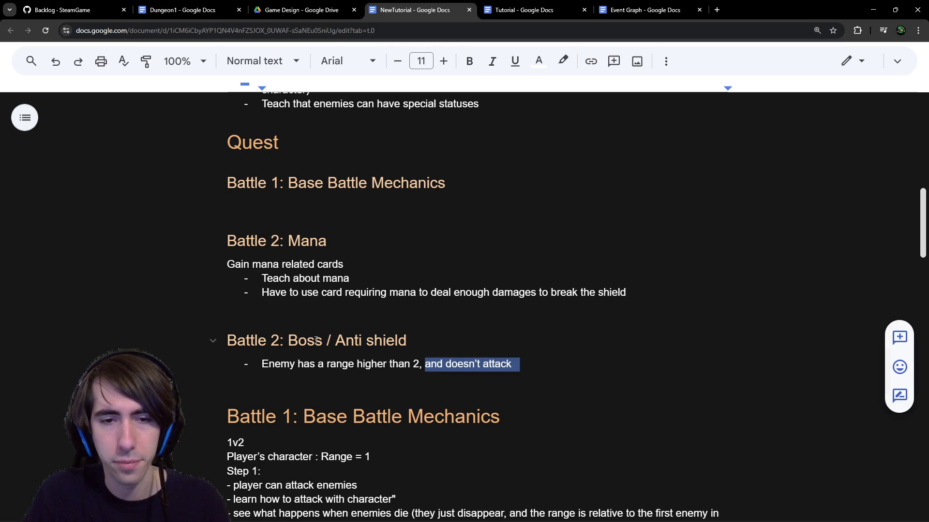
key("BackSpace")
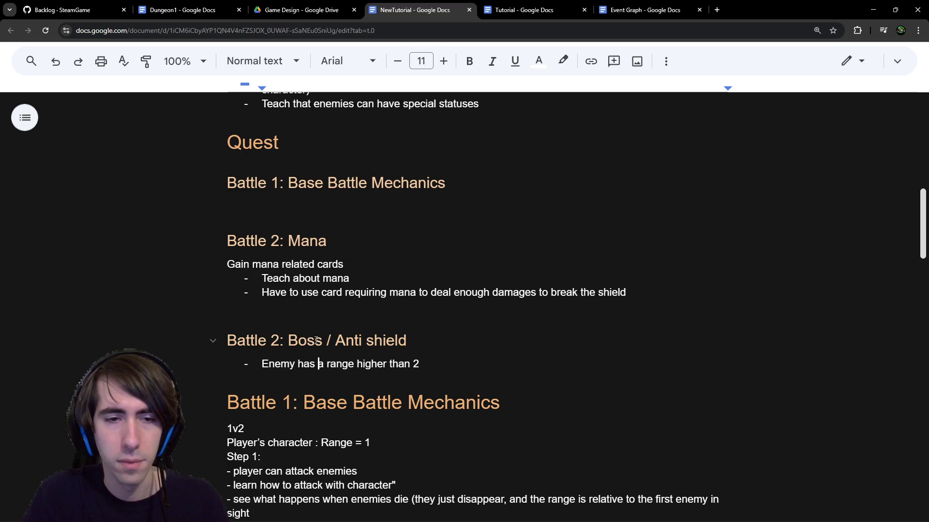
type(":")
key("Return")
key("Tab")
key("Delete")
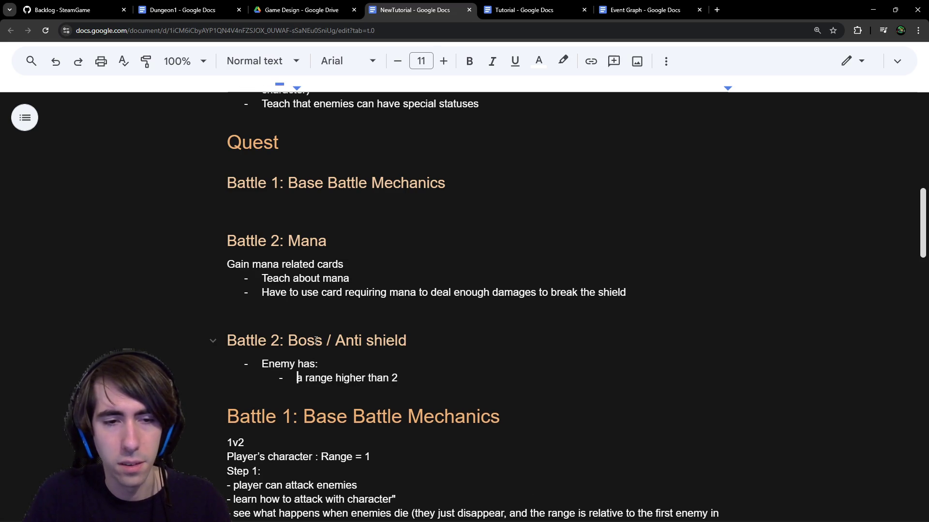
key("ctrl+shift+Right")
key("ctrl+shift+Right")
type("Range")
key("ctrl+Delete")
key("ctrl+Delete")
type(">")
key("End")
key("Return")
key("Up")
key("BackSpace")
type("=")
key("Down")
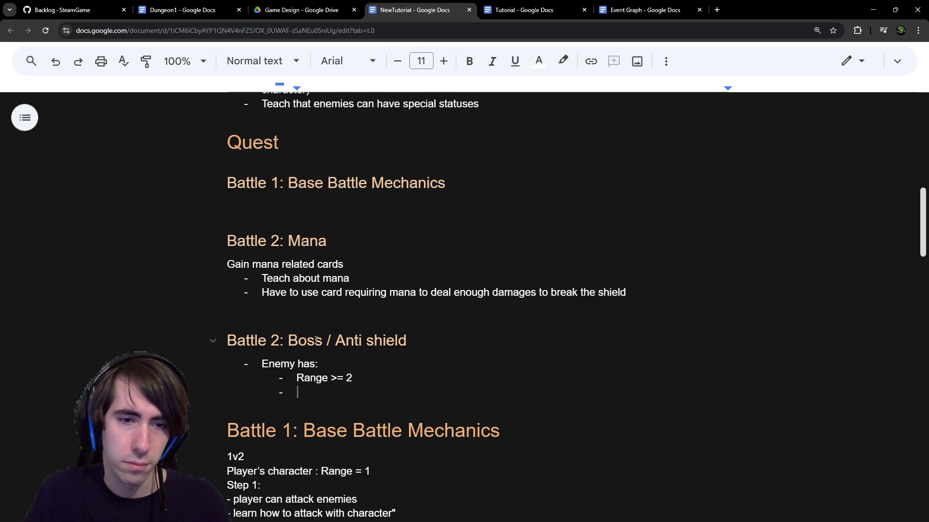
type("D")
key("BackSpace")
key("BackSpace")
key("BackSpace")
key("Up")
key("BackSpace")
key("BackSpace")
key("BackSpace")
type(":")
key("Down")
Step: Add the sub-bullet trait 'Does not attack characters with a shield'
type("Has")
key("End")
key("shift+Return")
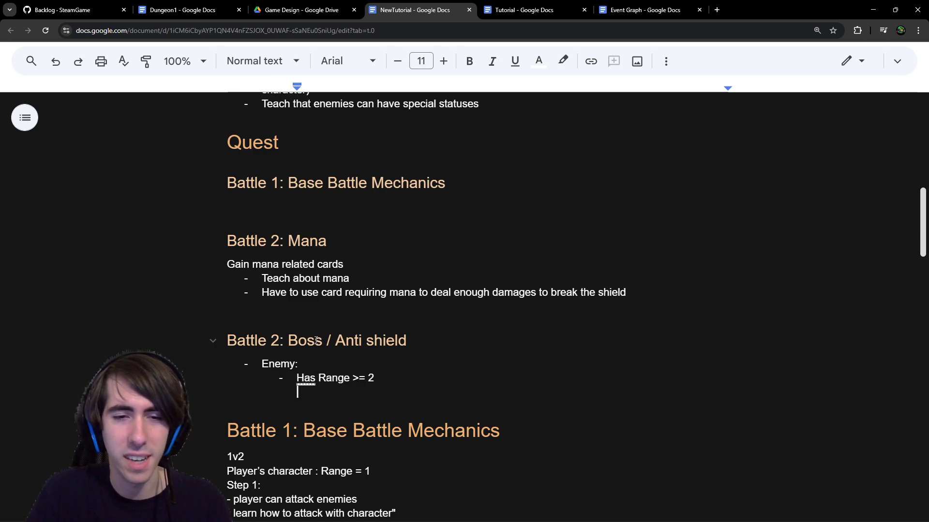
key("BackSpace")
key("Return")
type("Doesn")
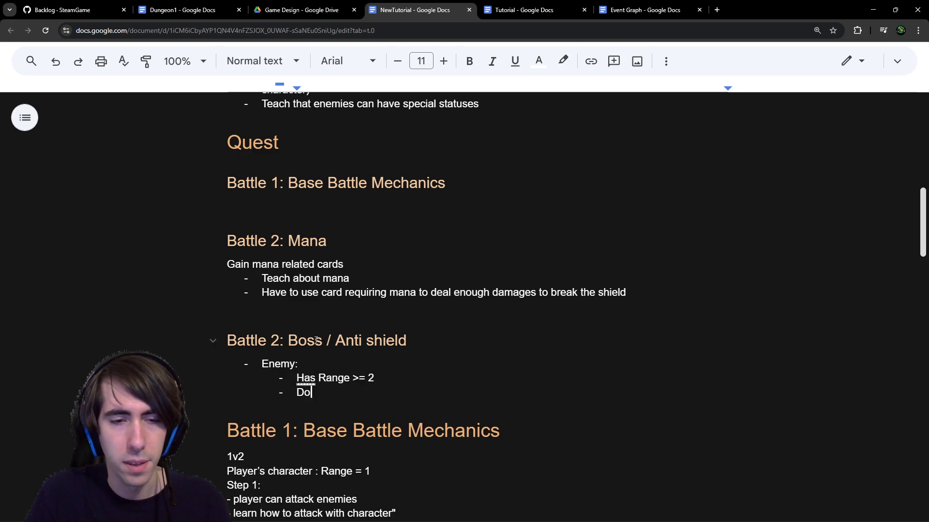
key("BackSpace")
key("BackSpace")
type("s ")
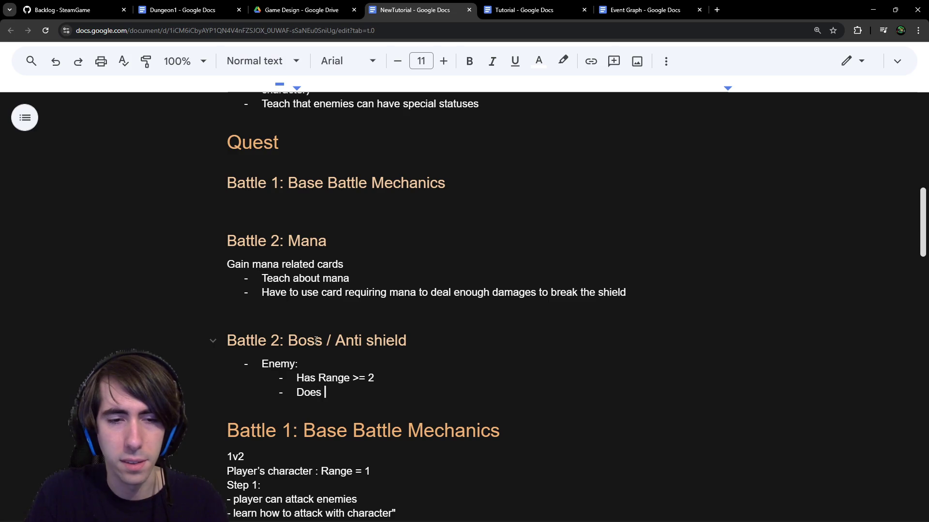
type("not attack characte")
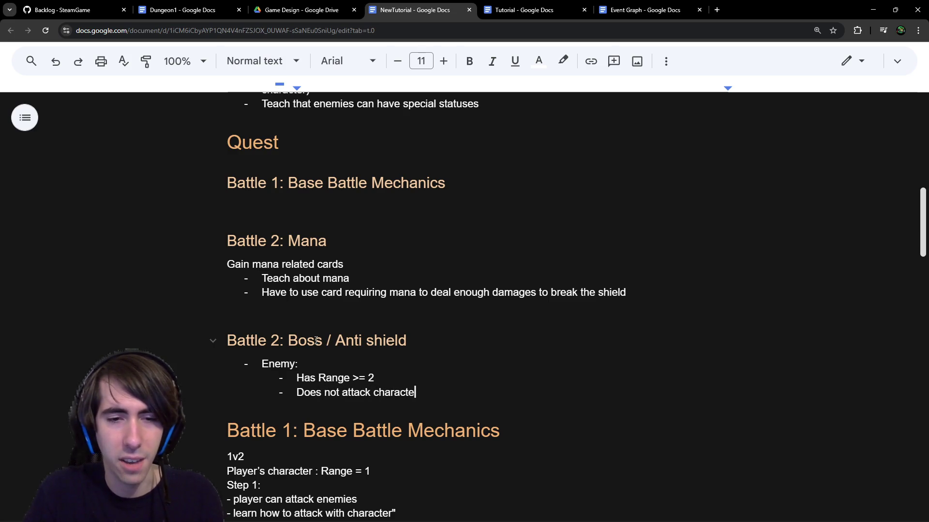
type("rs with a shield")
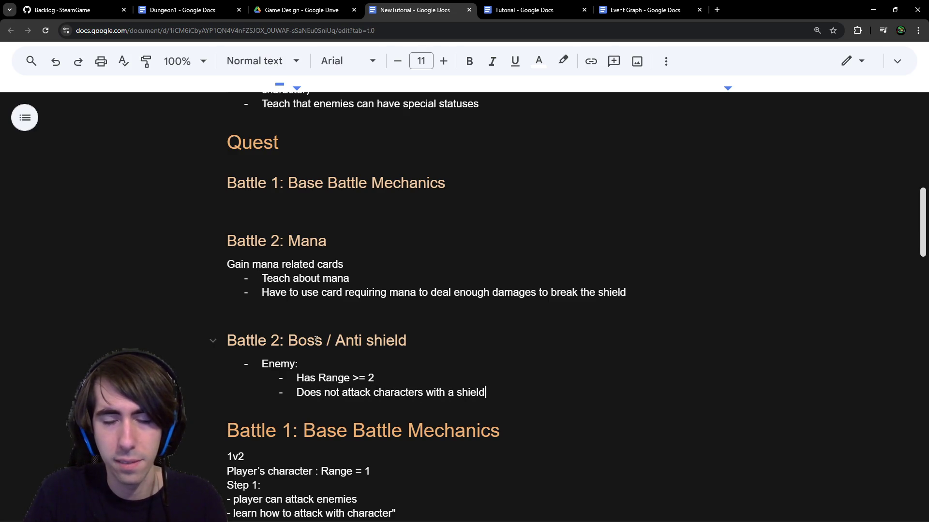
Step: Add the traits 'Attacks multiple times' and 'Deals a lot of damages in total', then end the list
key("Return")
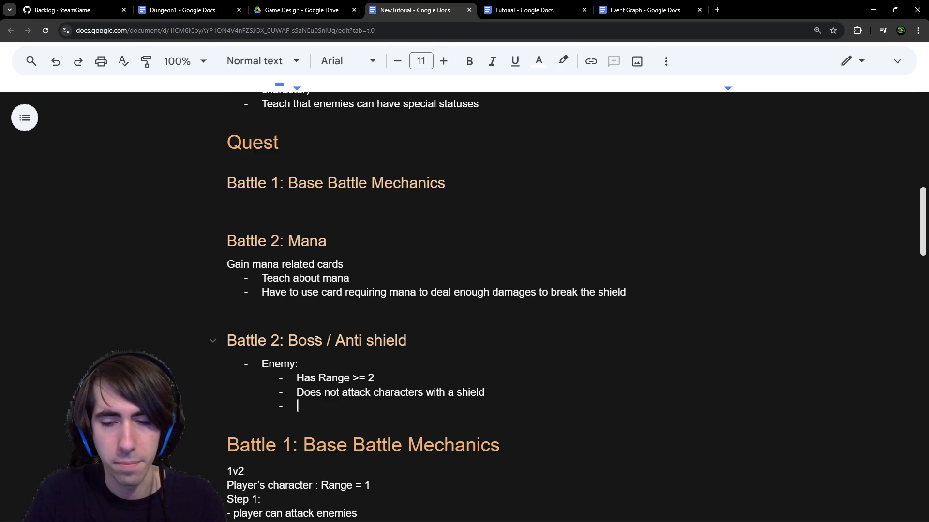
type("Attac")
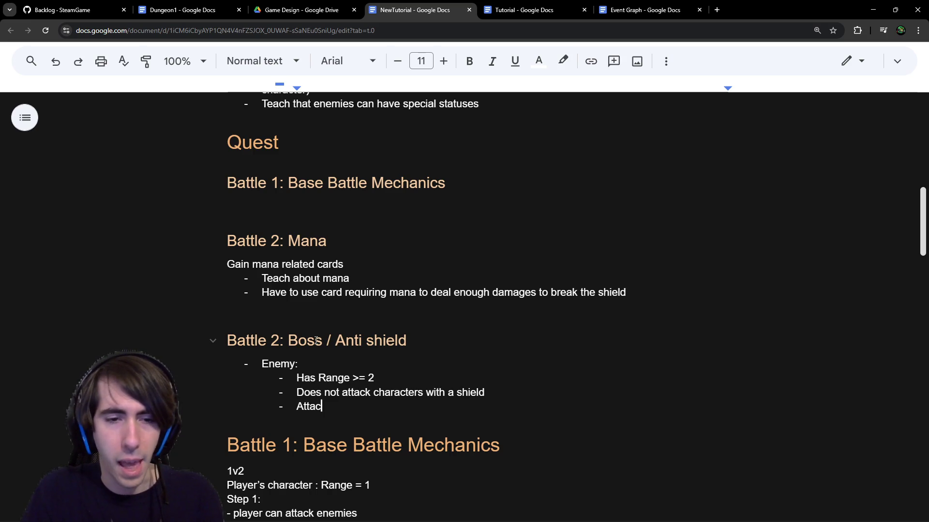
type("ks multiple times")
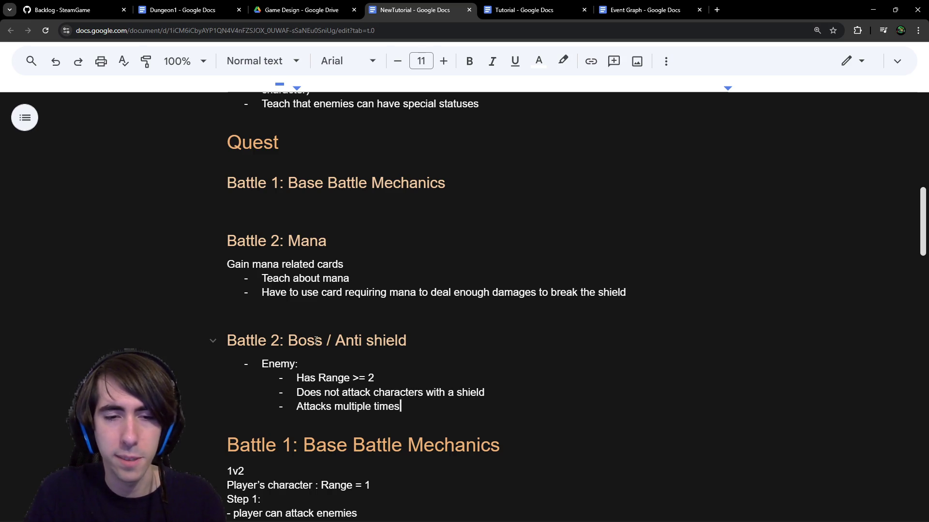
key("Return")
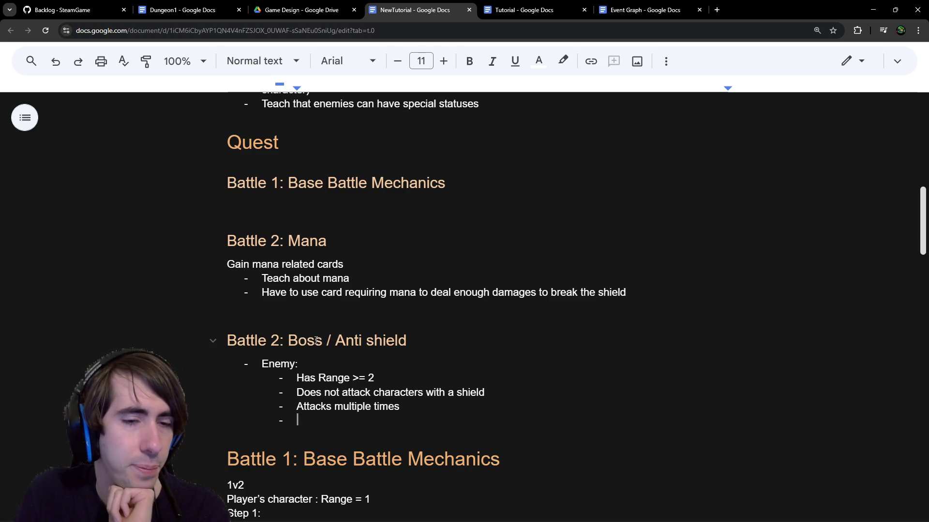
type("Deals a lot of damages in")
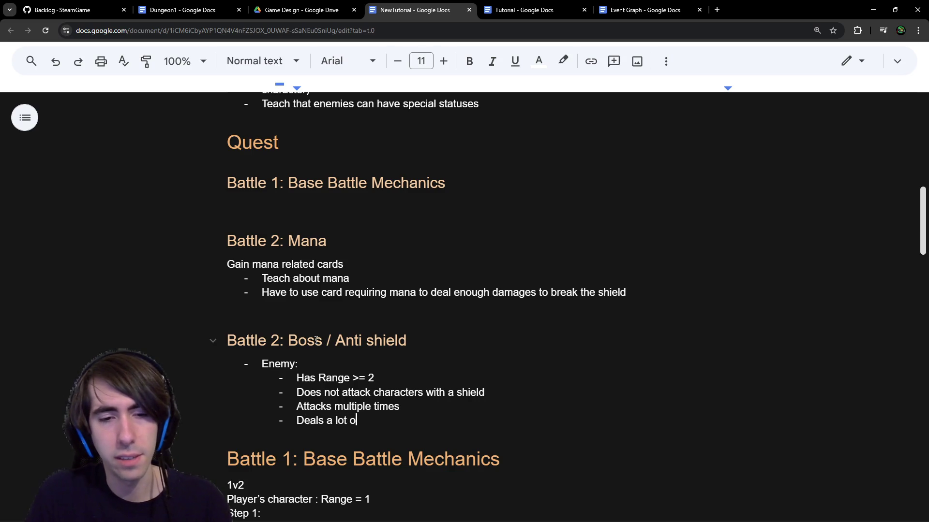
type(" total")
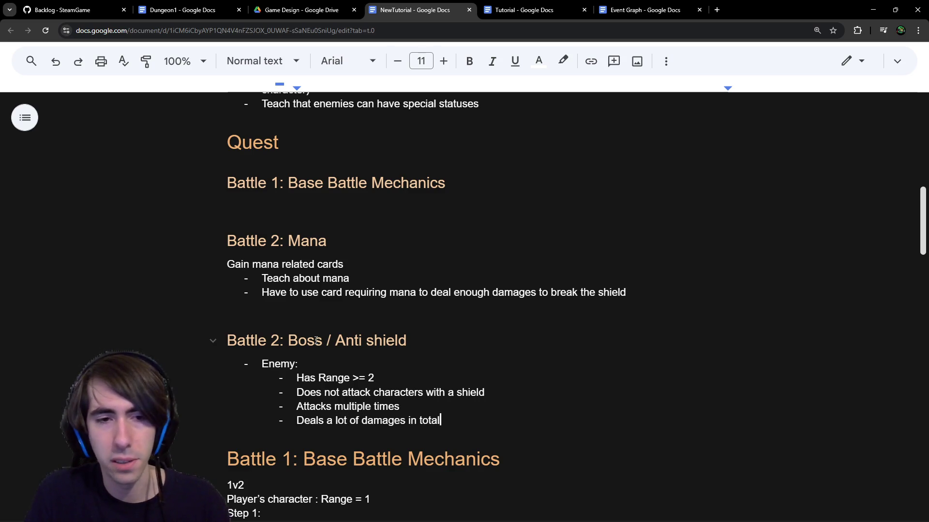
key("Return")
key("Return")
key("Return")
Step: Write the note 'The strat is to reduce its attack with a card instead of playing shields'
type("The")
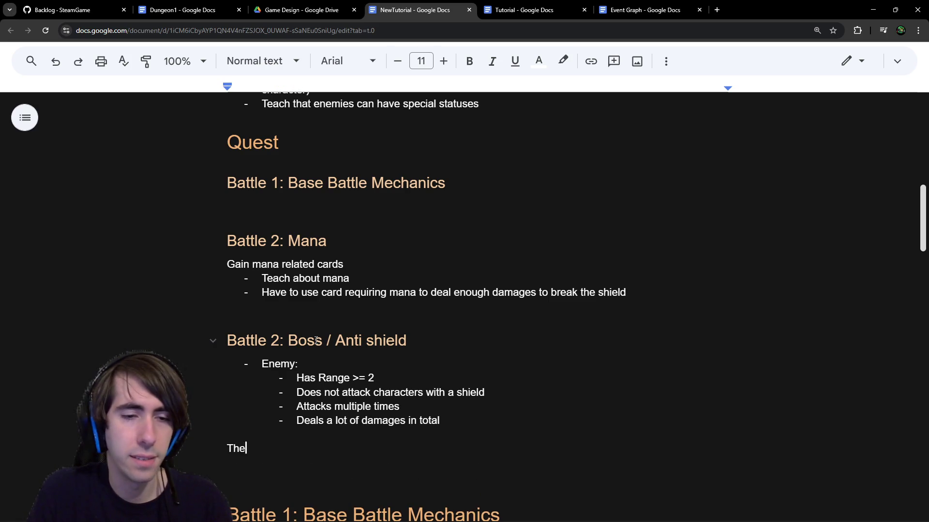
type(" strat")
type("is to ")
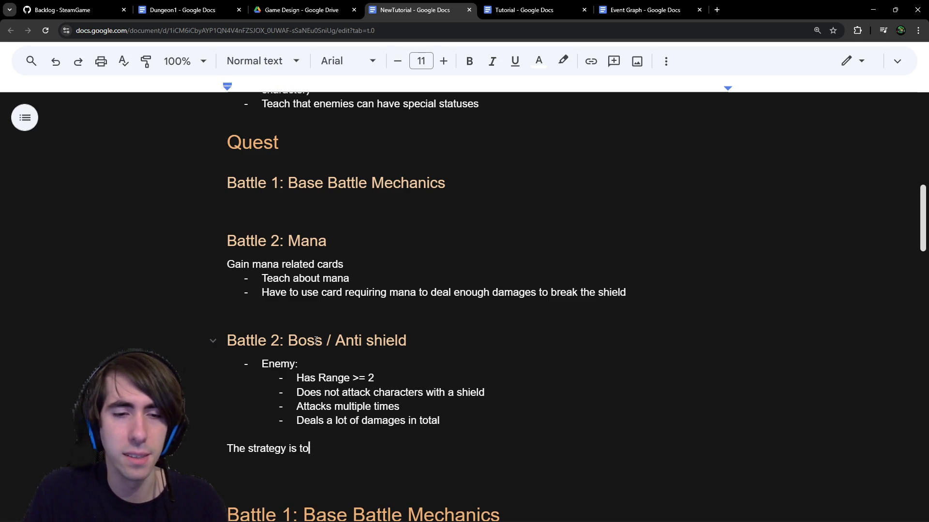
type("redu")
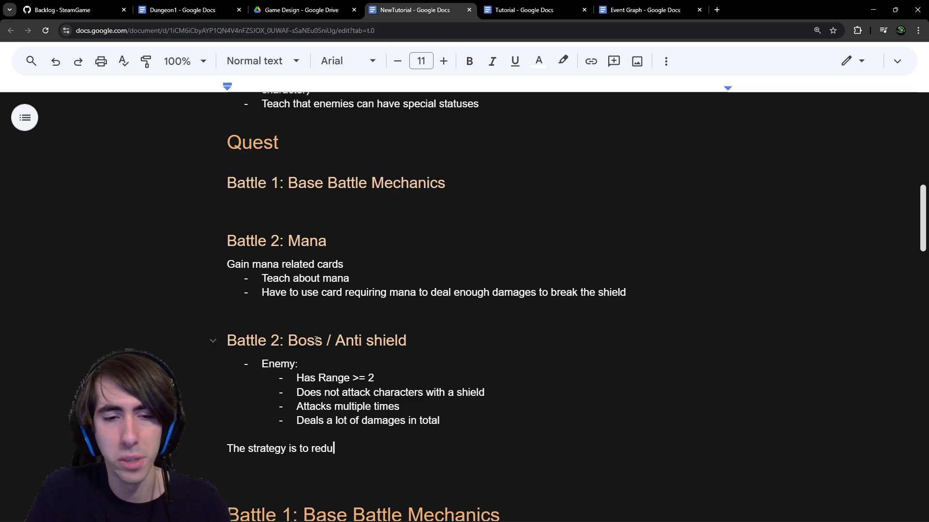
type("ce its attack wit")
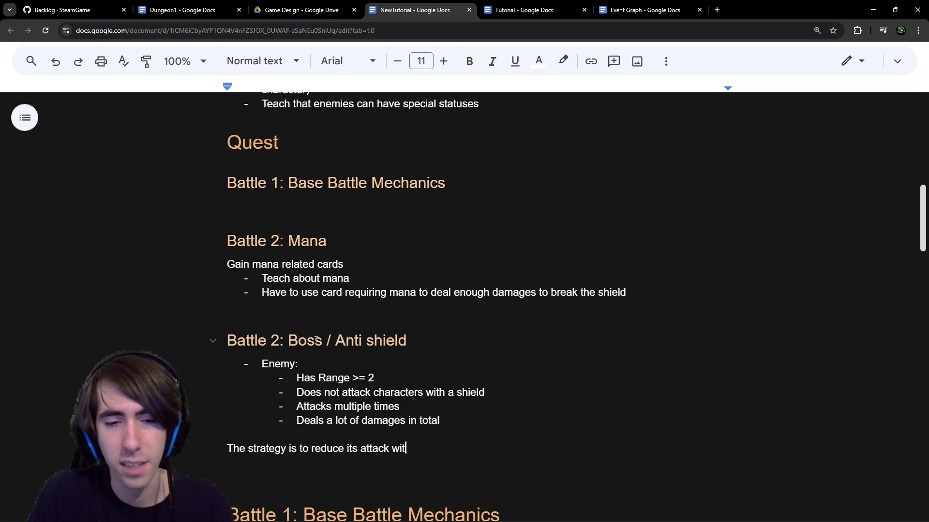
type("h a card instead ")
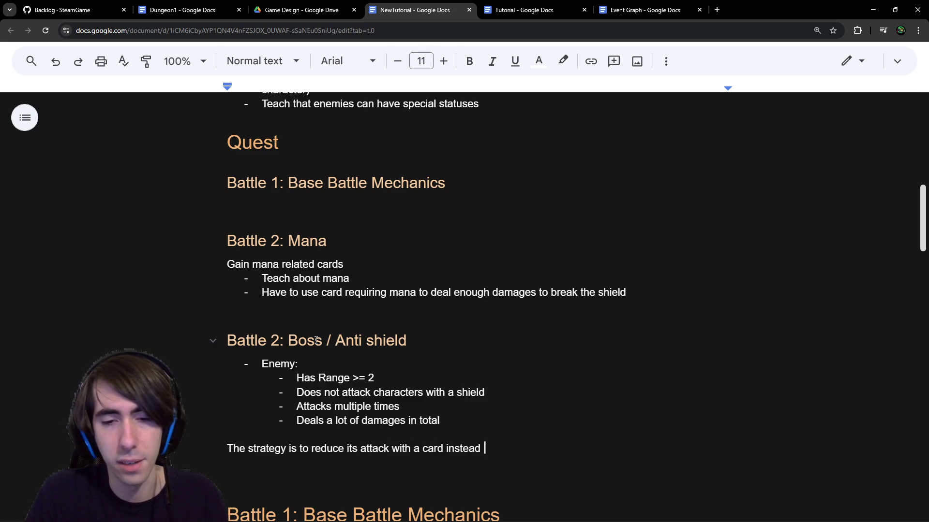
type("of playing shields")
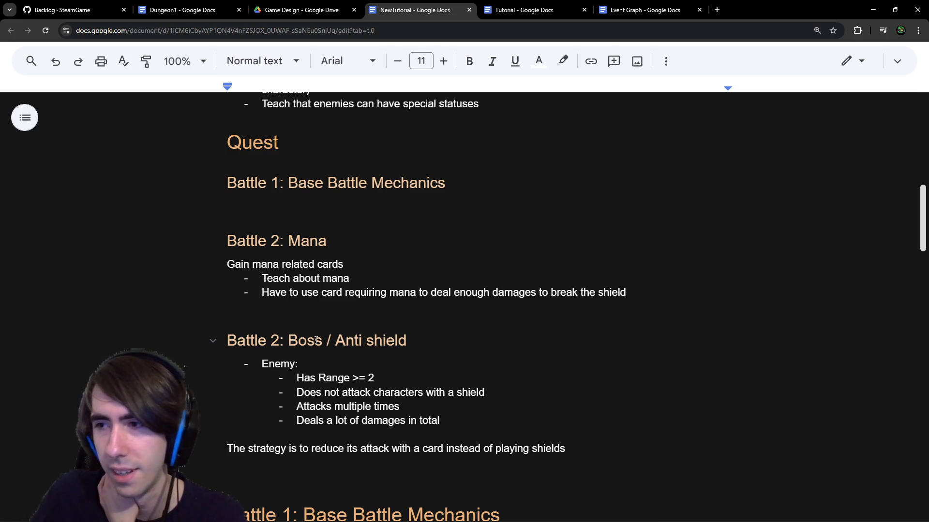
key("Down")
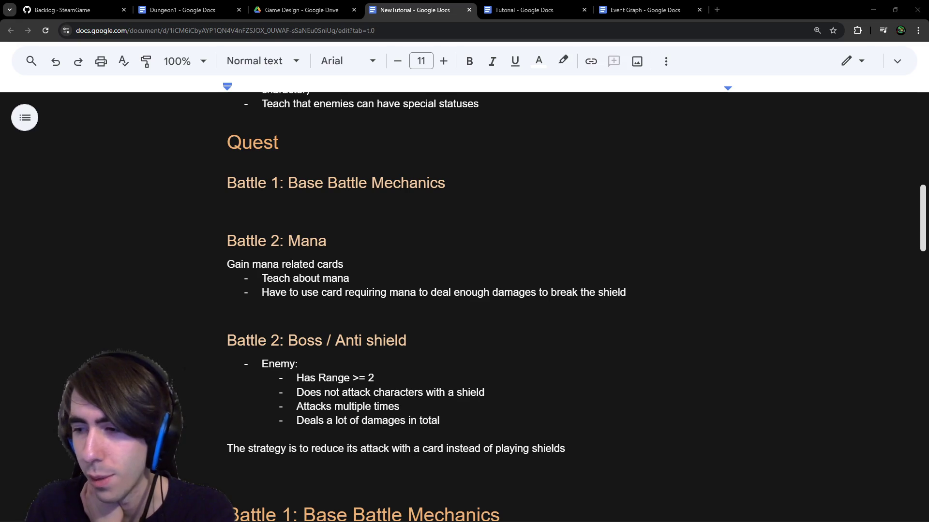
Step: Close the running game window and switch to the Godot editor
key("alt+Tab")
left_click(920, 4)
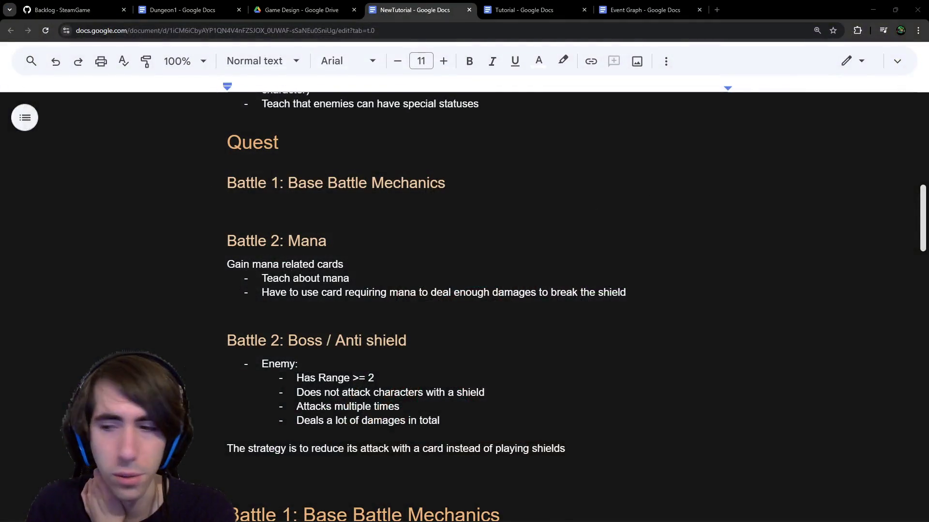
key("alt+Tab")
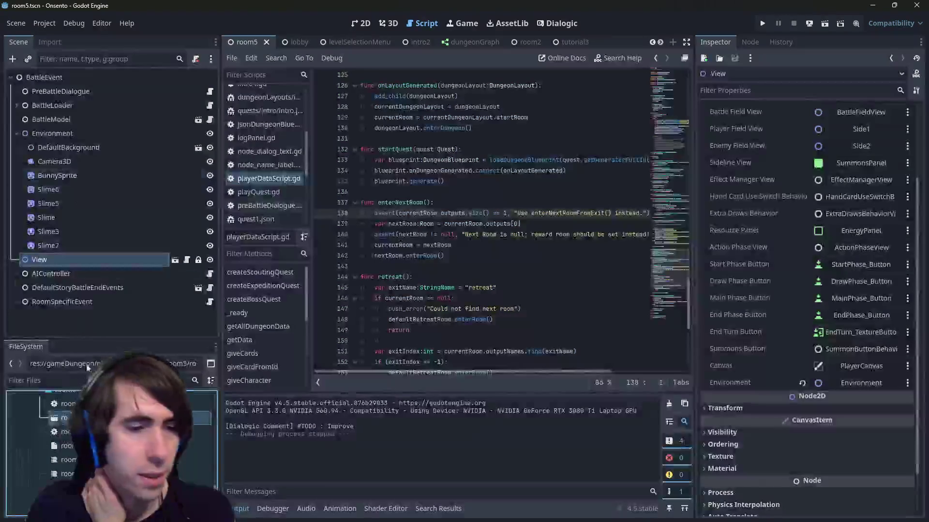
Step: Filter the FileSystem for 'intimid' and open intimidation.json to review its cost 2 and -1 ATK effect
left_click(48, 381)
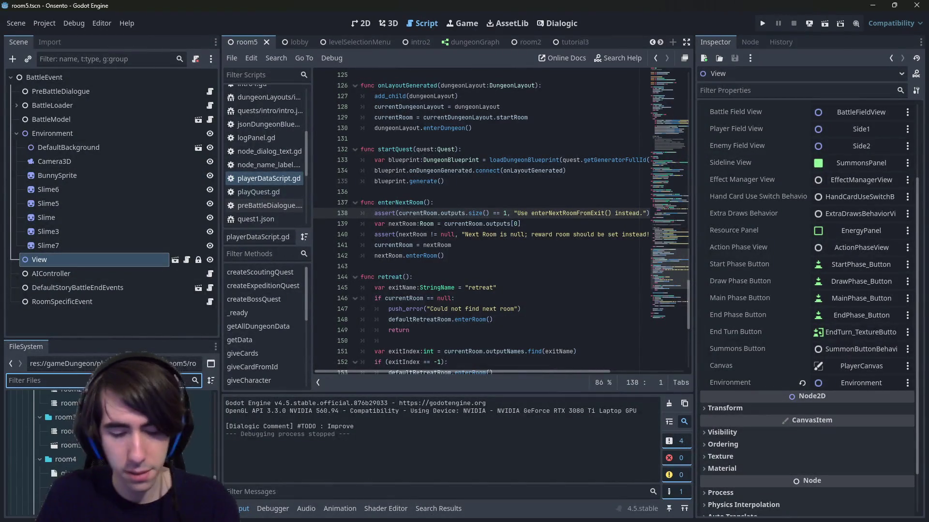
type("intimid")
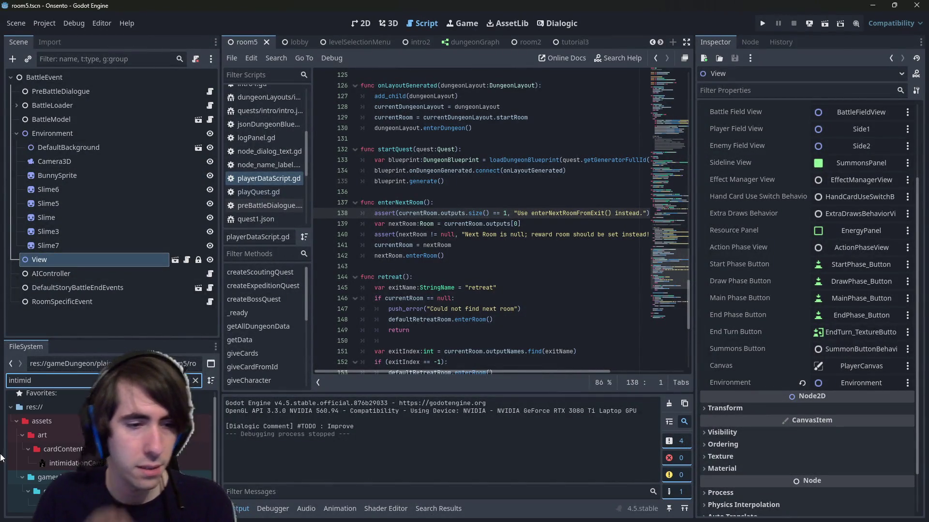
double_click(60, 463)
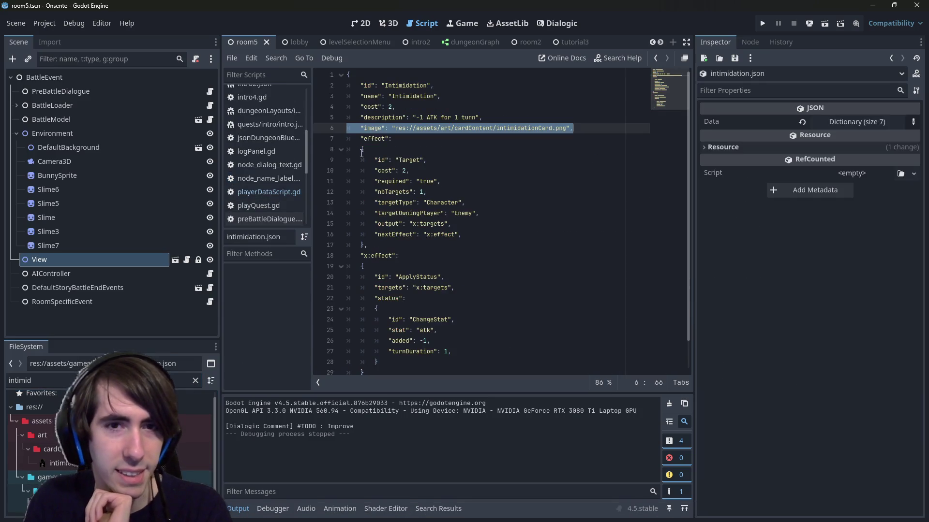
scroll(452, 204, "up", 1, "ctrl")
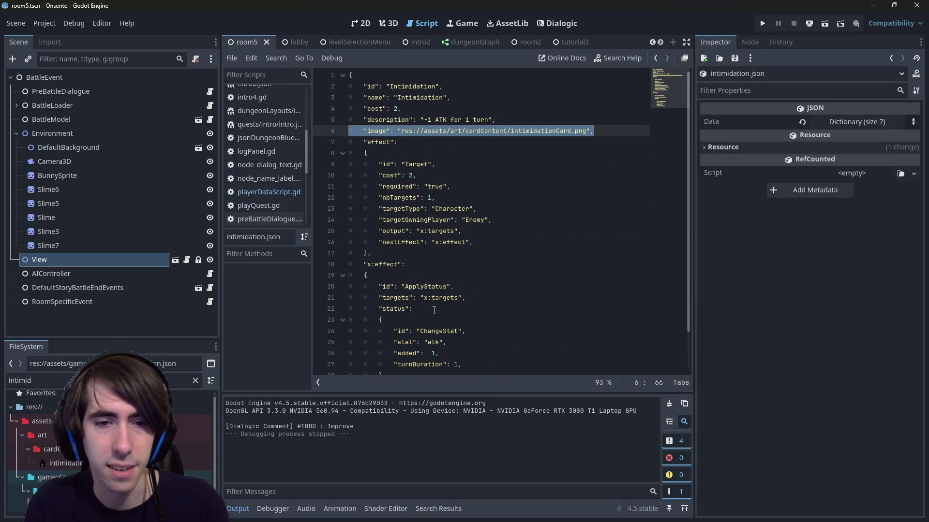
scroll(452, 203, "down", 1)
left_click_drag(438, 310, 357, 310)
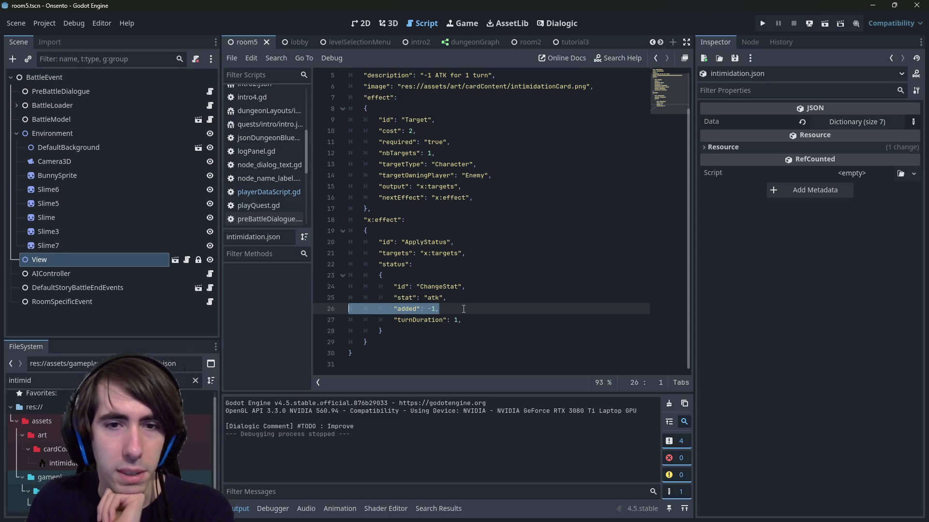
scroll(464, 308, "up", 1)
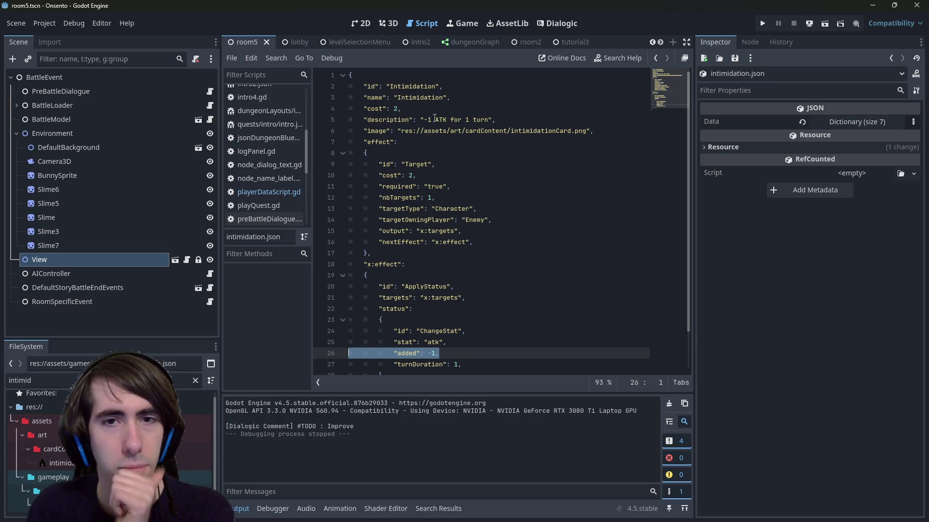
mouse_move(333, 119)
left_mouse_down()
mouse_move(331, 98)
mouse_move(331, 107)
left_mouse_up()
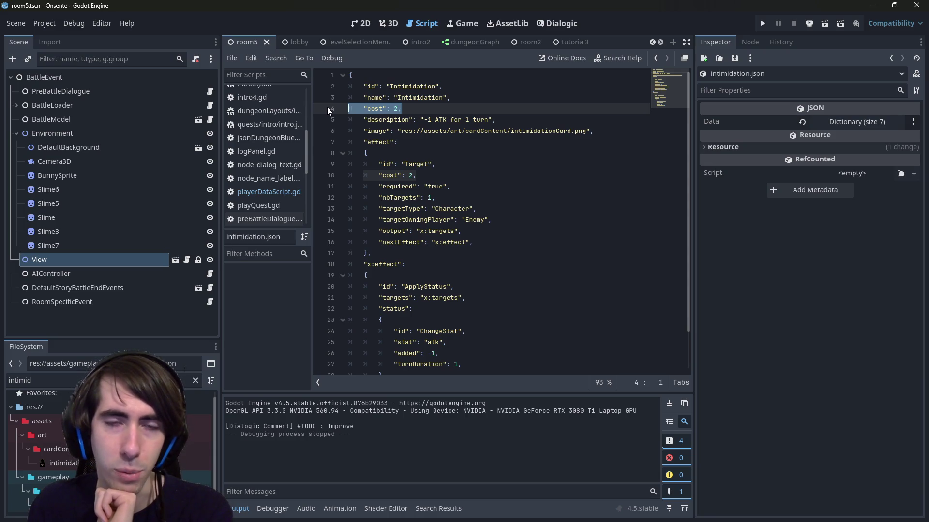
Step: Delete the 2 from the top-level "cost" field on line 4 of intimidation.json
left_click(397, 108)
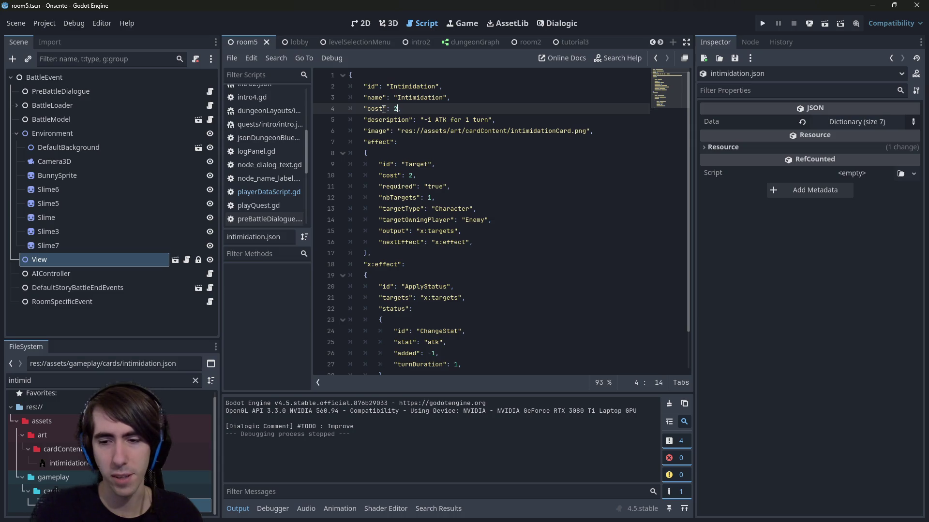
key("BackSpace")
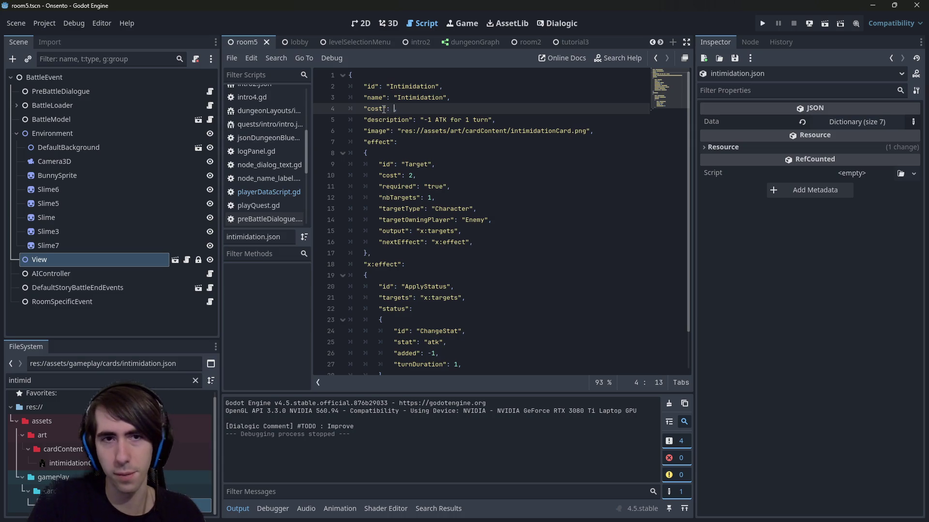
Step: Set the Intimidation card's cost to 4 and its atk change to -3, saving intimidation.json
type("4")
key("ctrl+s")
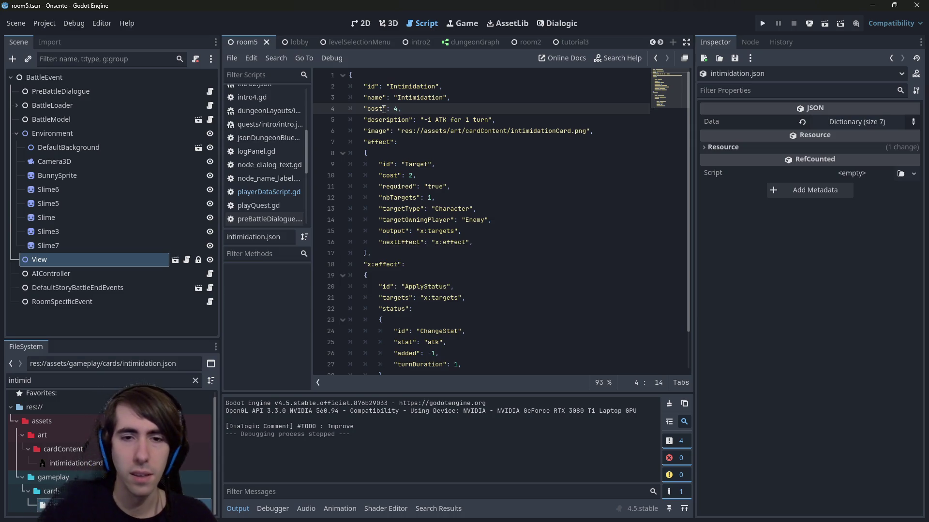
key("BackSpace")
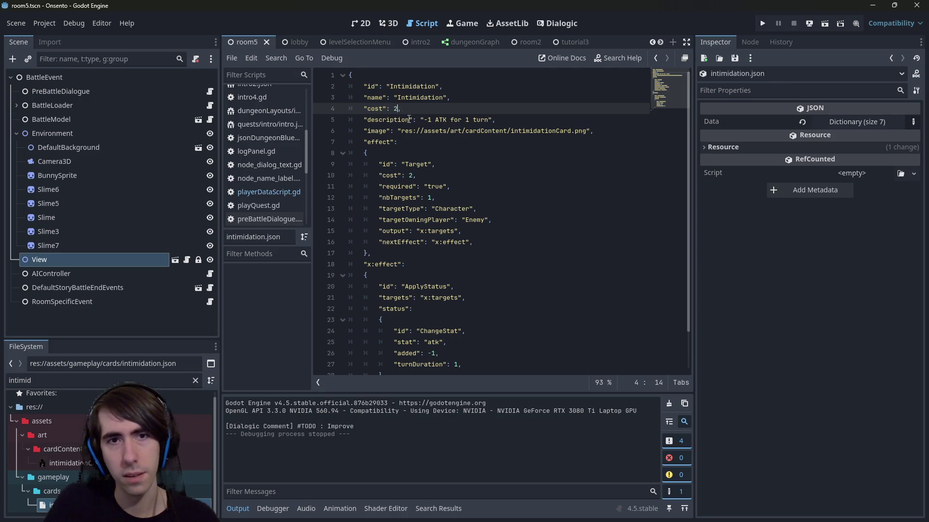
type("4")
left_click(438, 353)
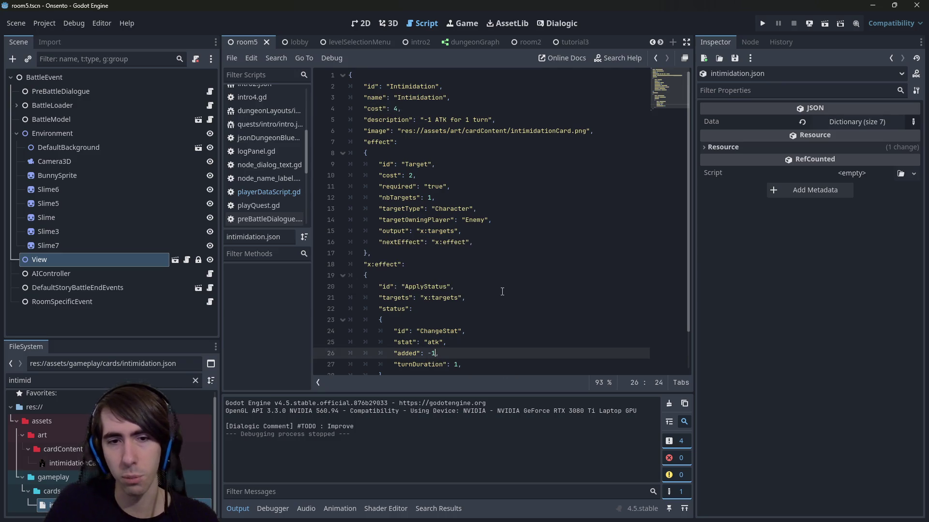
type("2")
key("ctrl+s")
key("BackSpace")
type("3")
key("ctrl+s")
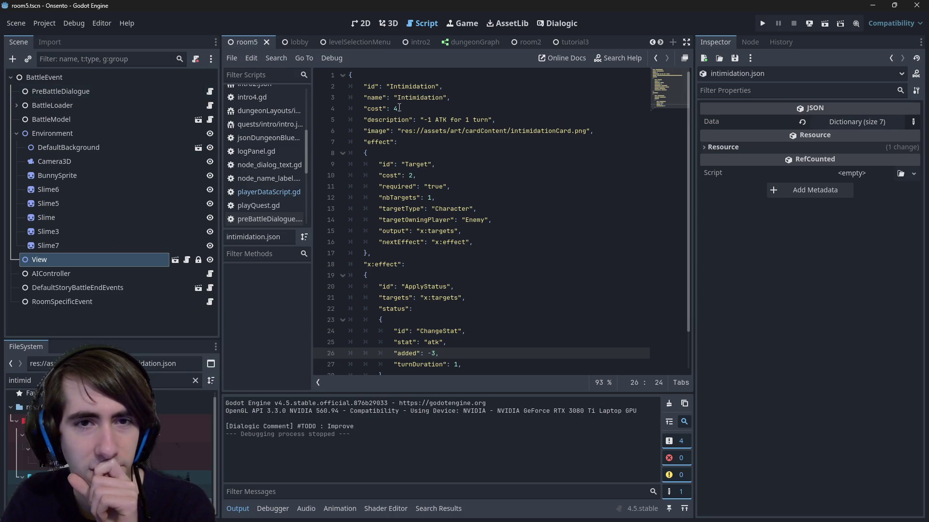
Step: Change the atk reduction in the x:effect block back from -3 to -1
left_click(394, 108)
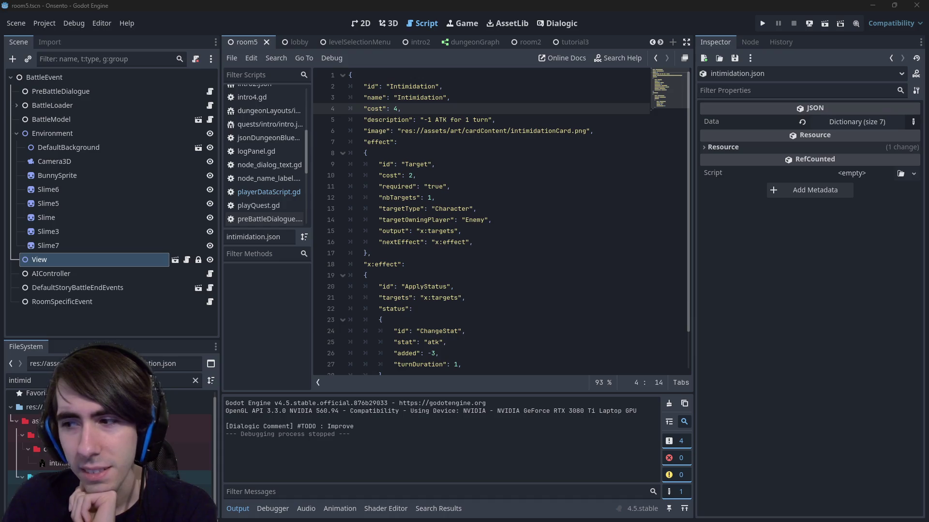
right_click(628, 280)
left_click(619, 275)
left_click(606, 274)
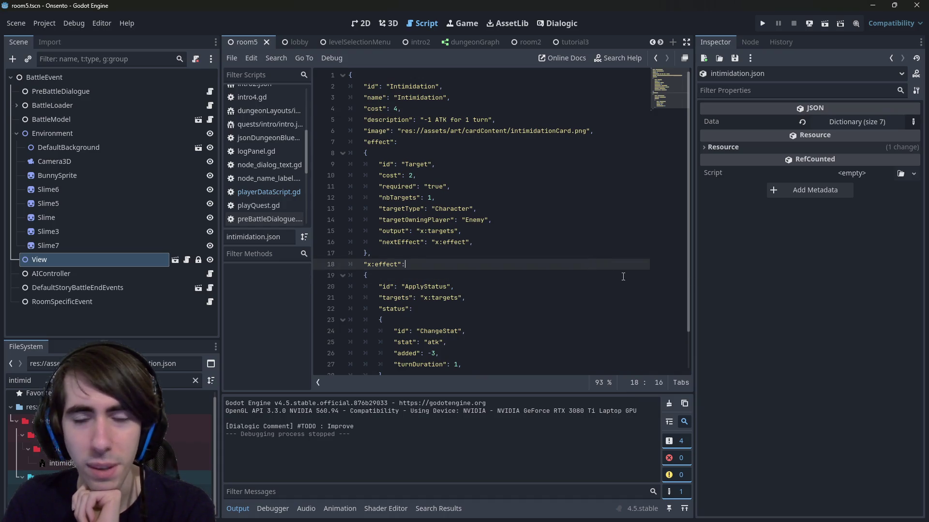
left_click(607, 274)
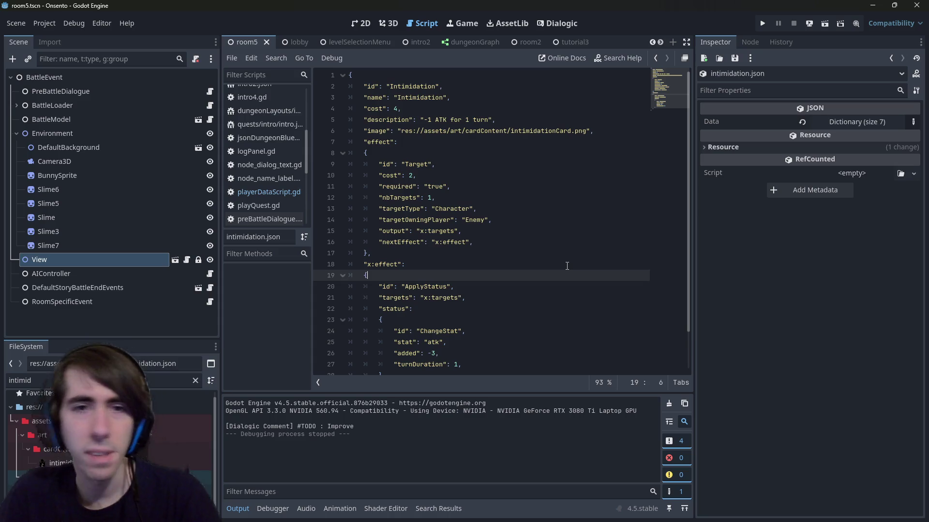
key("Down")
key("Down")
key("Down")
key("End")
key("Left")
key("BackSpace")
type("1")
Step: Change the card cost on line 4 back from 4 to 2 and view the room5 2D scene
key("Up")
key("Up")
key("Up")
key("Left")
key("BackSpace")
type("2")
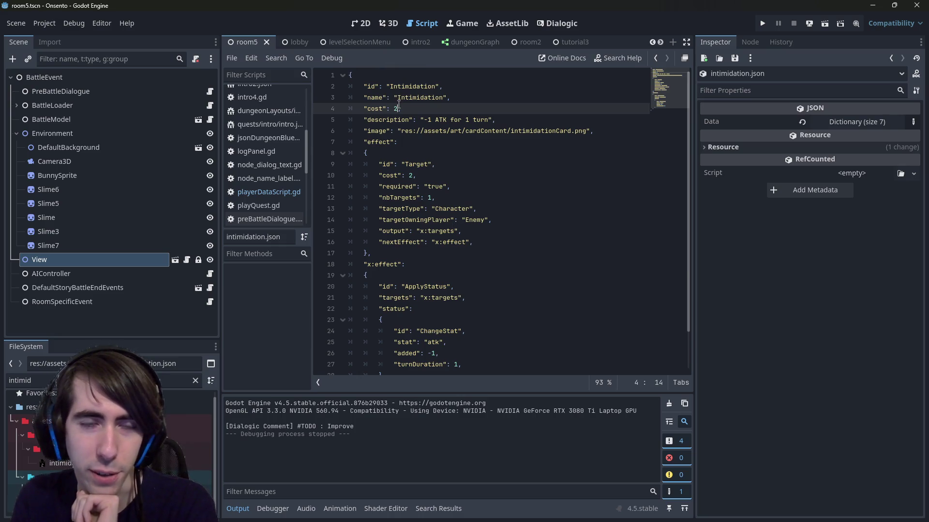
left_click(356, 23)
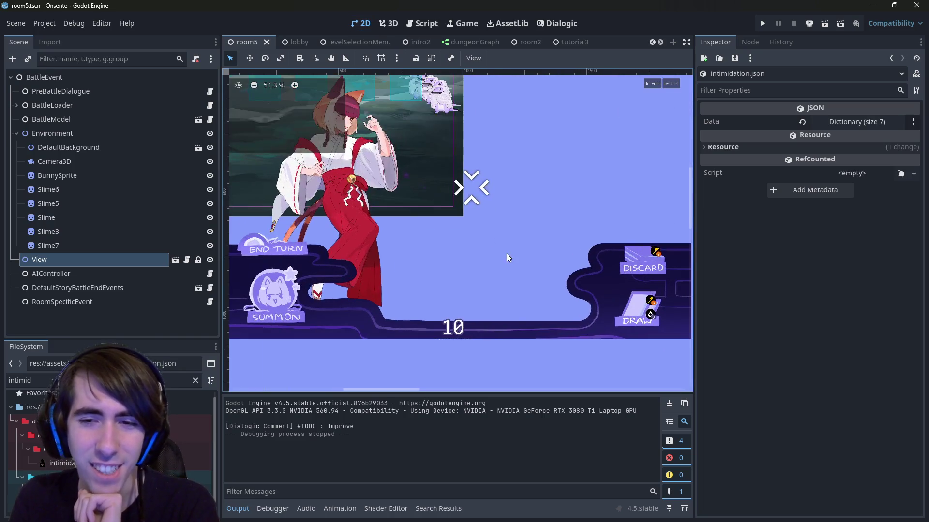
scroll(507, 254, "up", 1)
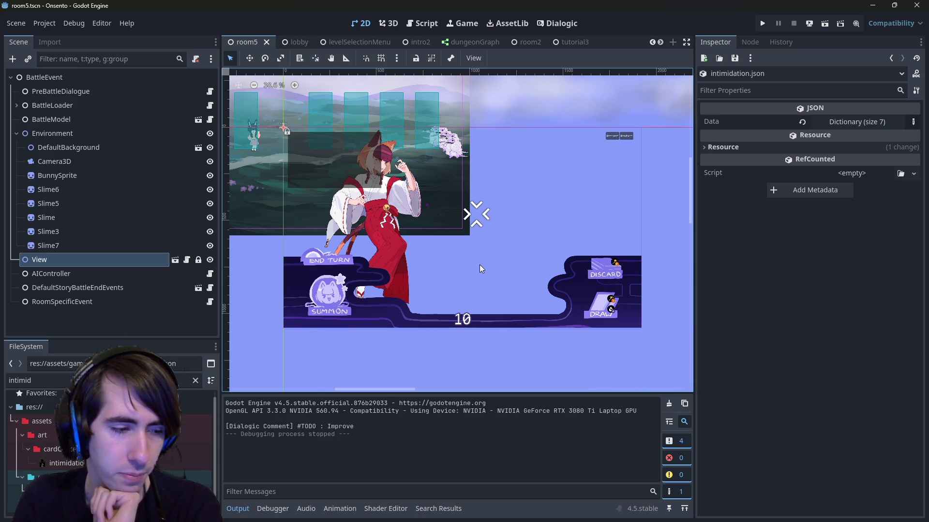
left_click(425, 23)
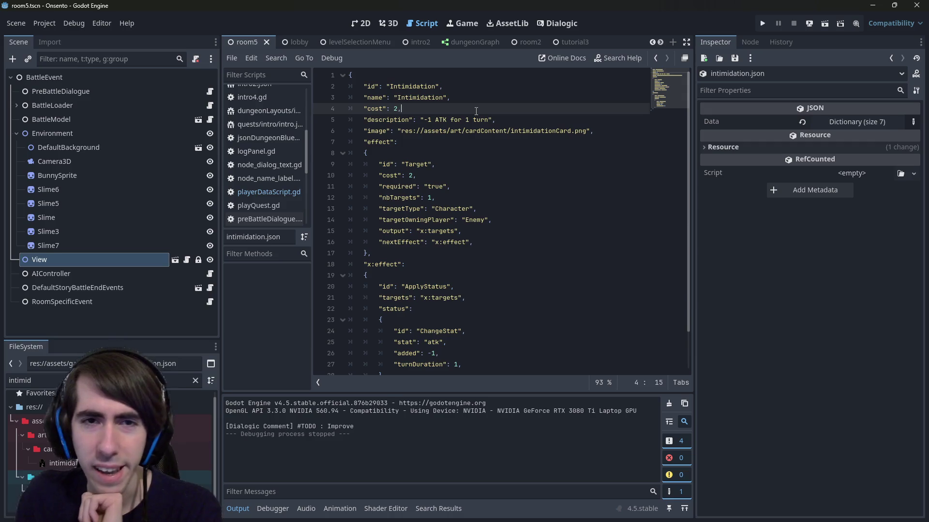
left_click(359, 21)
left_click(423, 23)
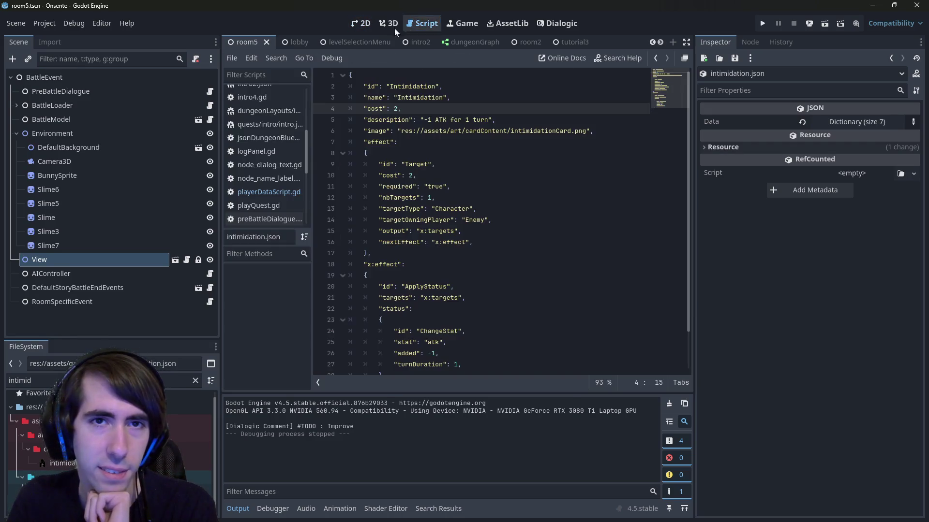
left_click(371, 28)
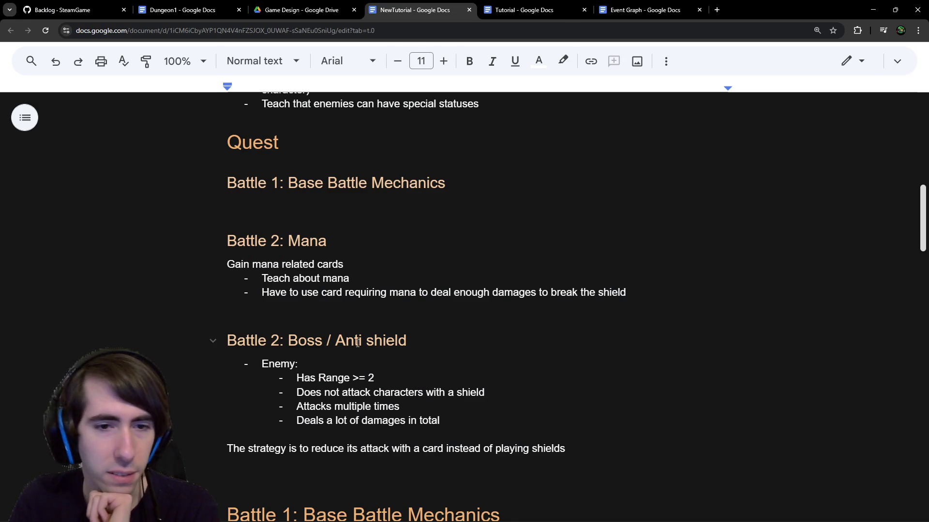
Step: Delete 'instead of playing shields' so the boss strategy ends at 'with a card'
scroll(357, 342, "down", 1)
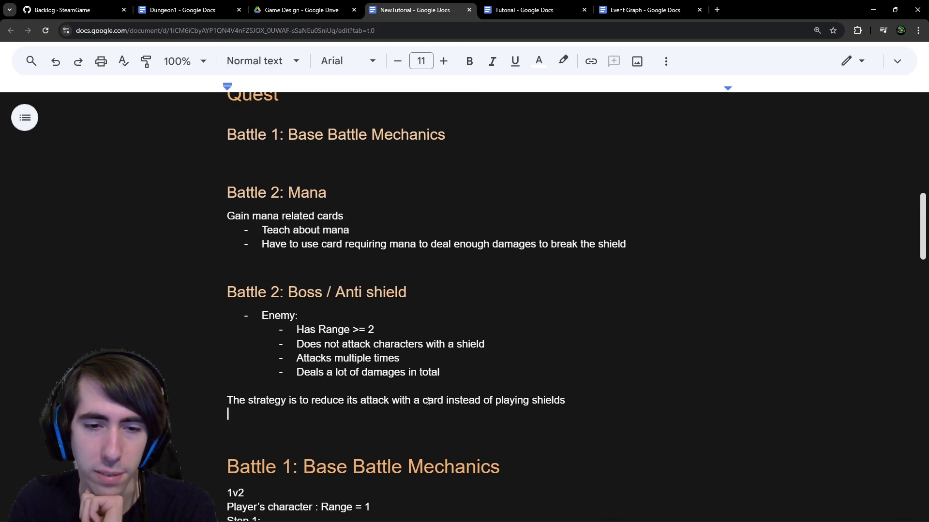
mouse_move(593, 414)
left_mouse_down()
mouse_move(422, 401)
mouse_move(445, 399)
left_mouse_up()
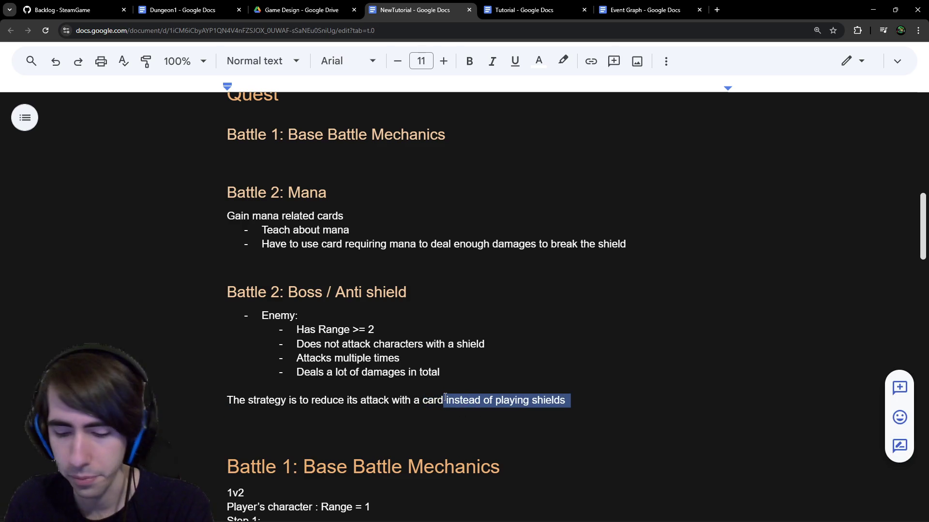
key("BackSpace")
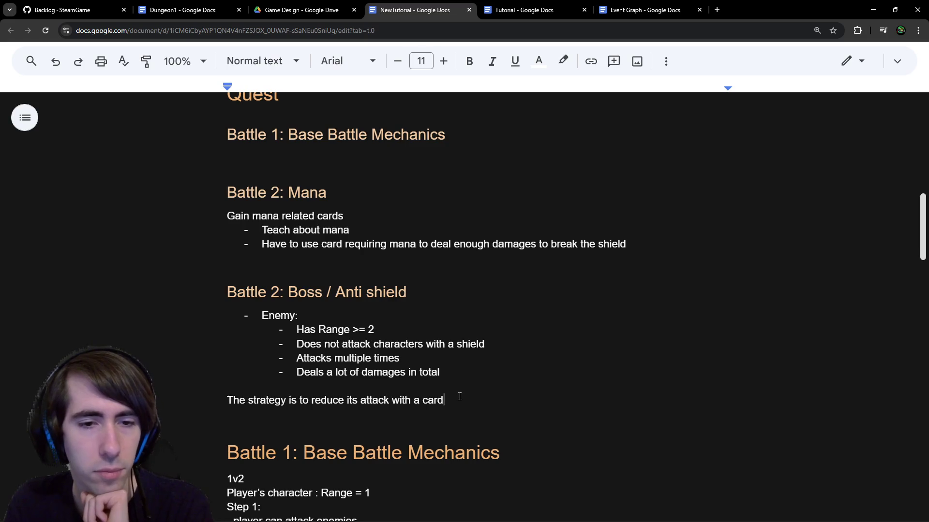
left_click(467, 409)
left_click(452, 395)
scroll(438, 389, "down", 1)
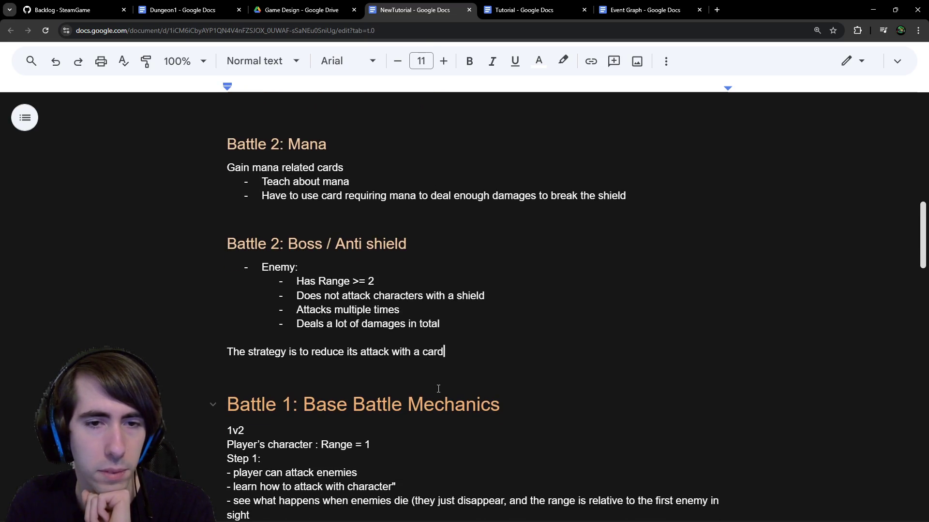
key("Down")
scroll(421, 372, "up", 2)
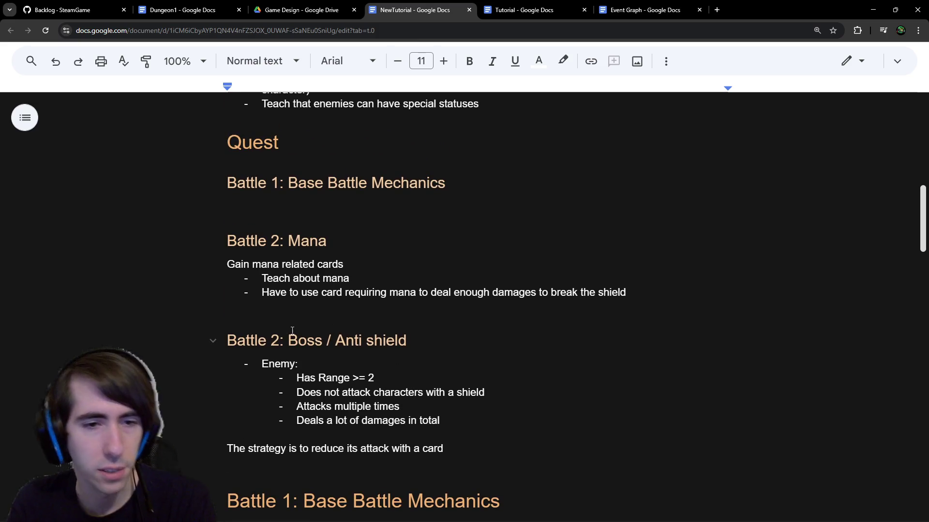
Step: Renumber the boss heading from 'Battle 2: Boss' to 'Battle 3: Boss'
left_click(276, 343)
key("BackSpace")
type("3")
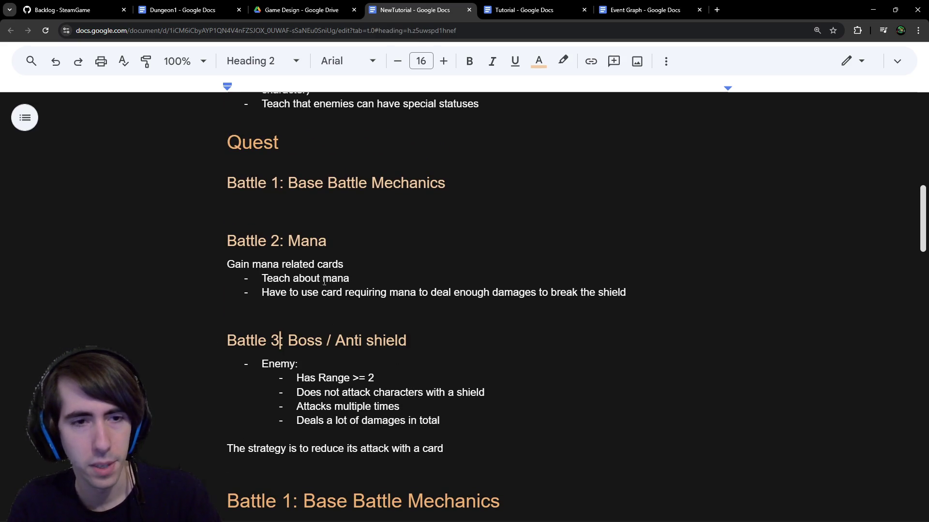
left_click(313, 203)
left_click_drag(458, 187, 289, 184)
scroll(326, 290, "up", 4)
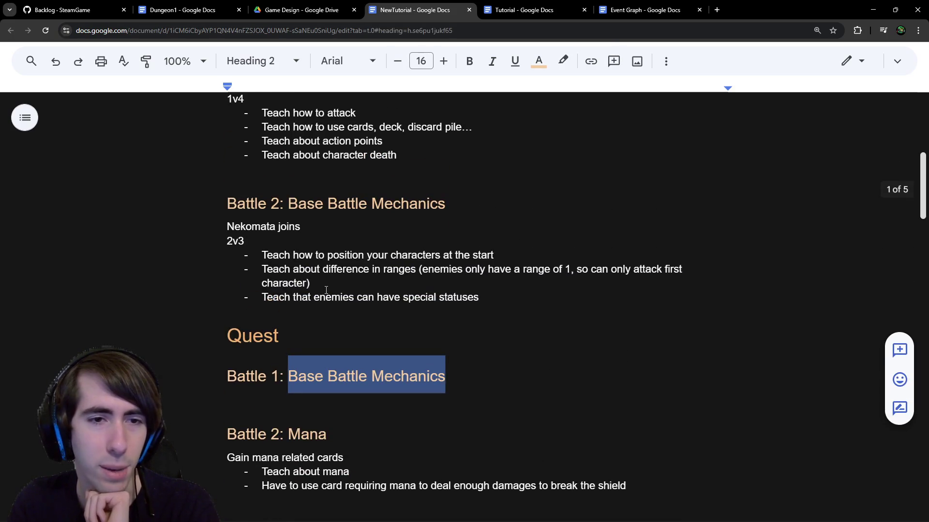
scroll(326, 291, "down", 1)
Step: Switch to the Tutorial document and look over its battle notes
left_click(525, 10)
scroll(403, 264, "down", 1)
scroll(403, 263, "up", 3)
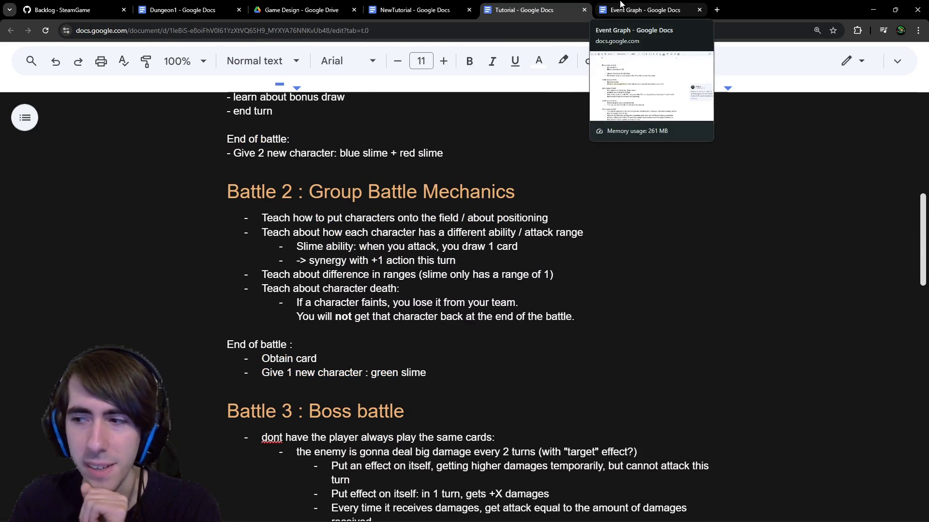
Step: Glance at the Event Graph and NewTutorial documents, returning to Tutorial
left_click(621, 4)
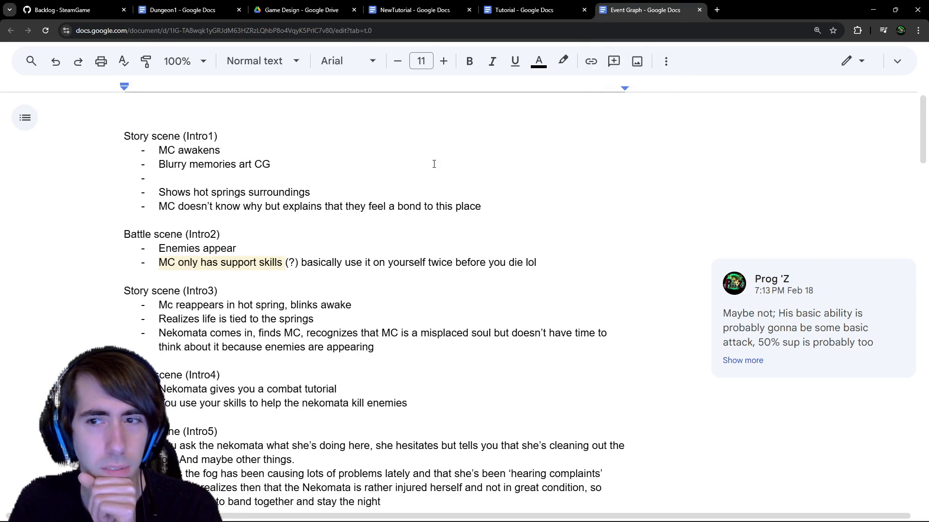
left_click(542, 8)
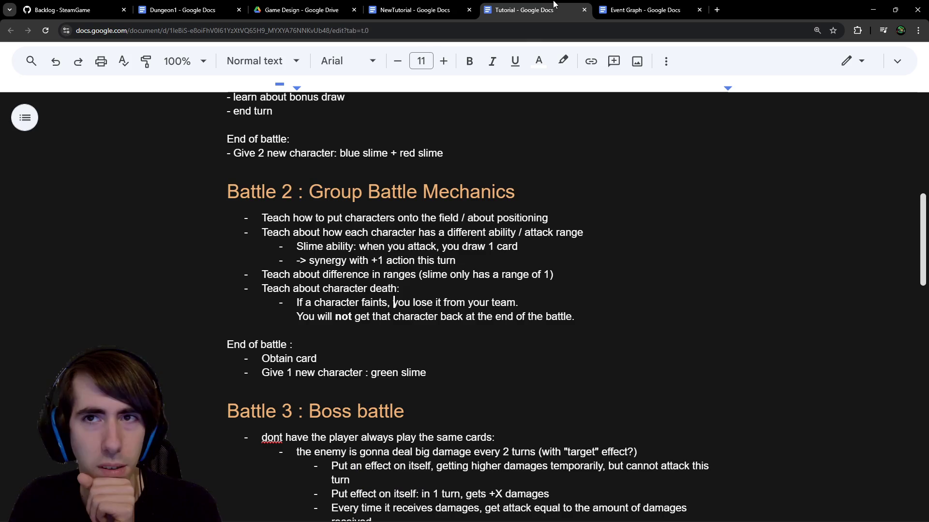
left_click(445, 6)
left_click(532, 8)
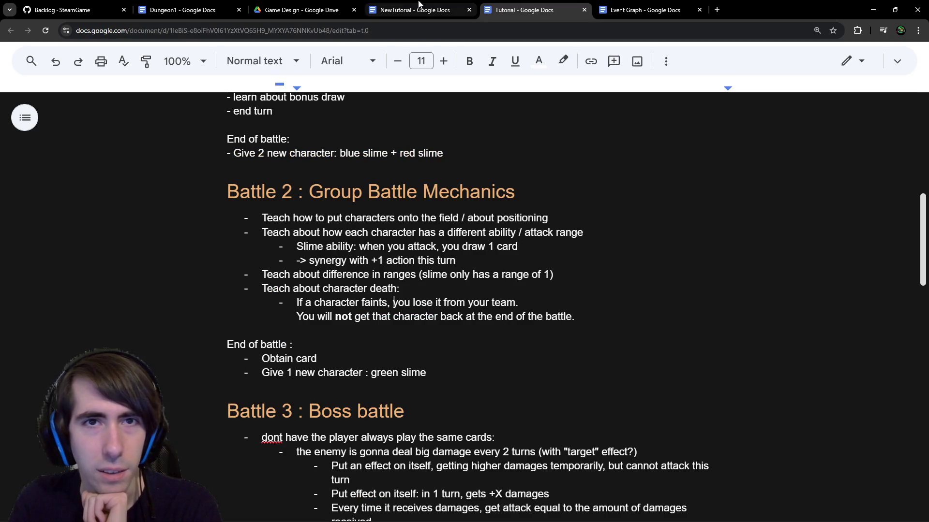
Step: In the Dungeon1 document, remove the trailing space after 'card / 1hp'
left_click(185, 7)
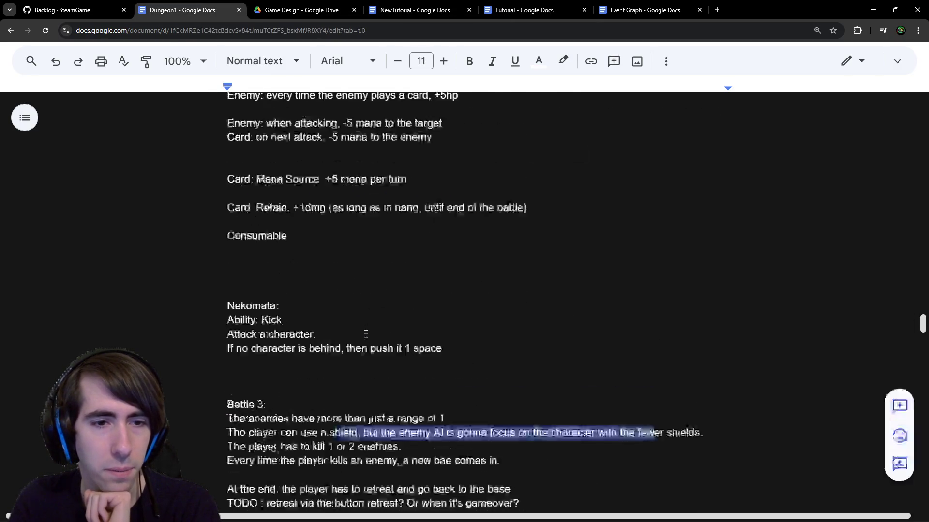
scroll(355, 320, "down", 5)
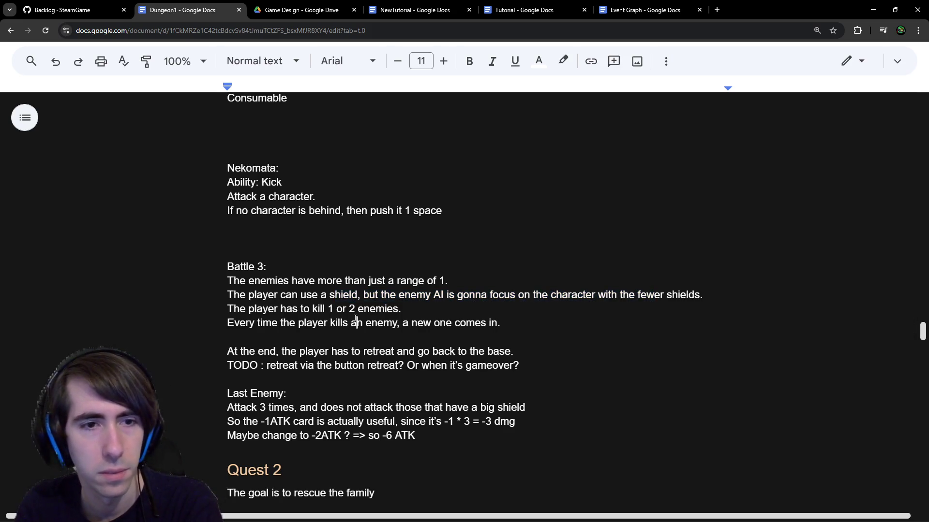
scroll(355, 320, "down", 2)
scroll(355, 319, "up", 5)
scroll(355, 319, "up", 4)
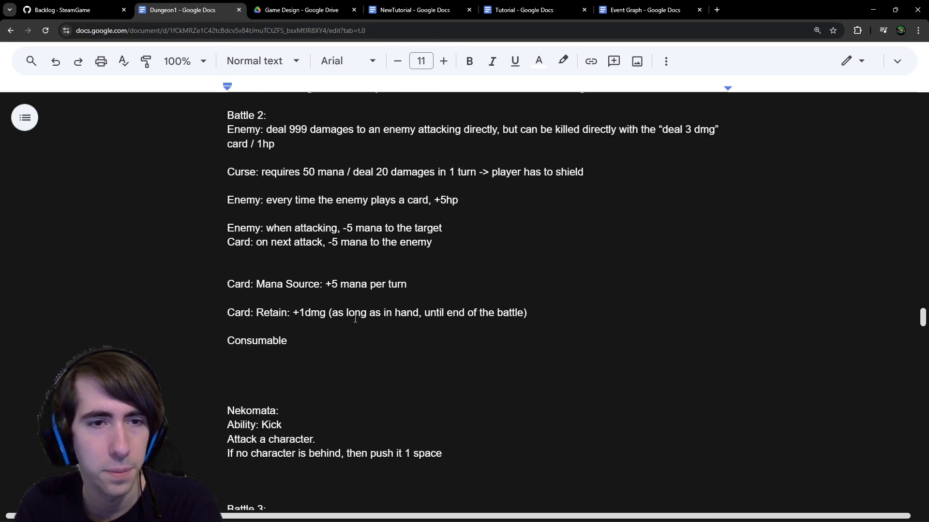
scroll(355, 318, "up", 1)
double_click(572, 286)
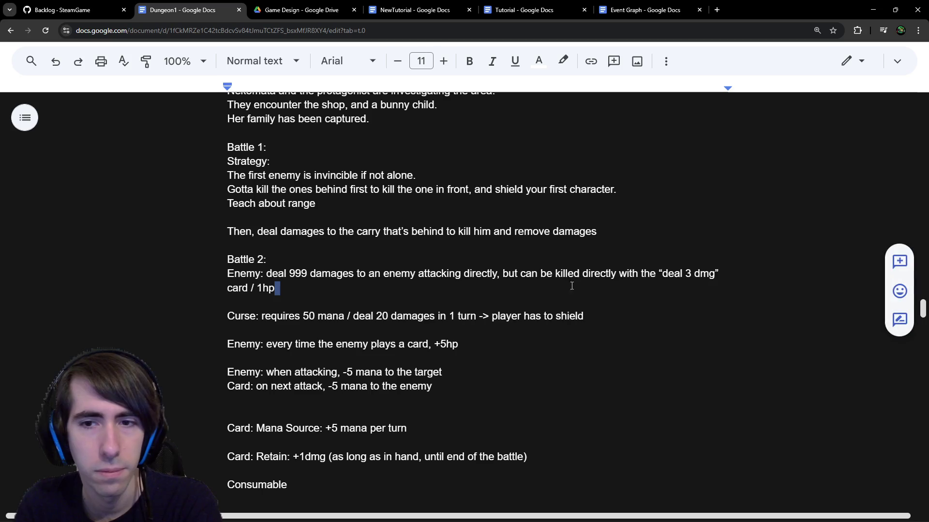
key("BackSpace")
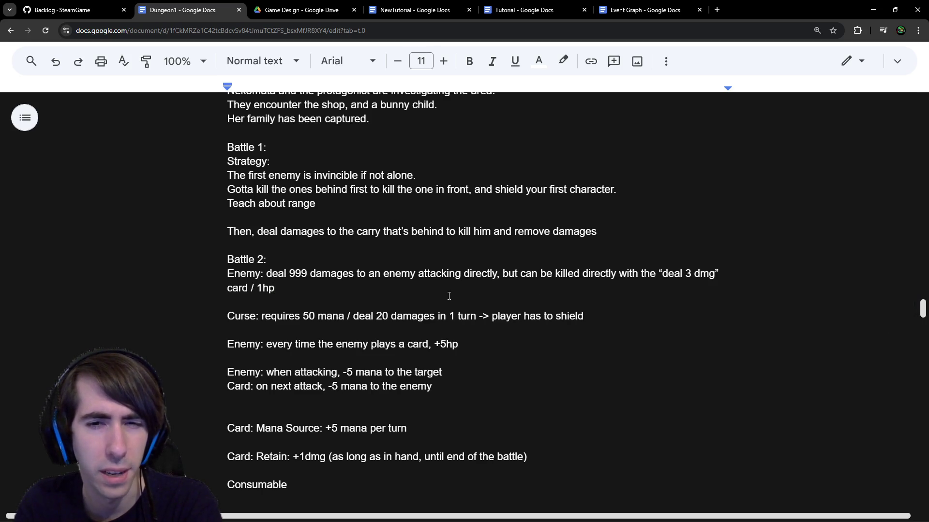
Step: Review Dungeon1's Quest 1 and Battle 1 strategy notes, then minimize the browser to reveal Godot
scroll(449, 296, "up", 1)
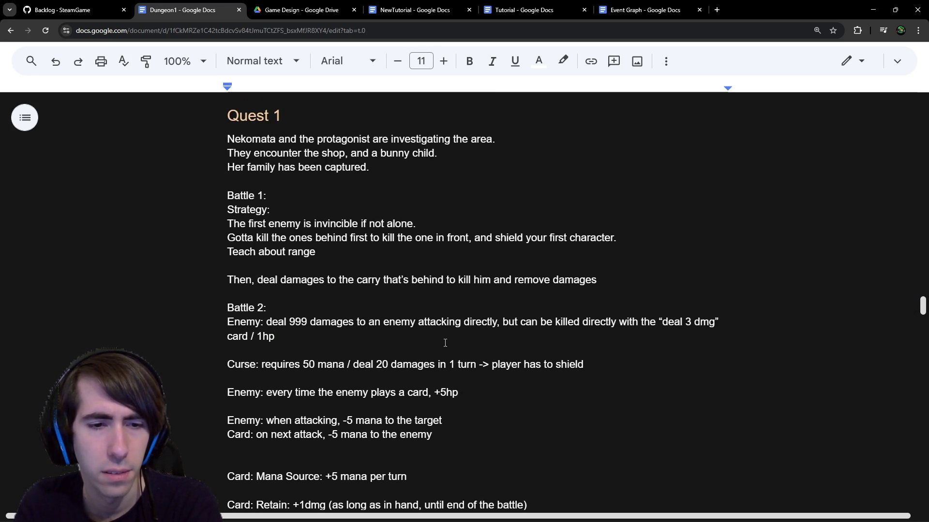
scroll(445, 343, "up", 2)
left_click_drag(299, 236, 400, 297)
left_click(267, 292)
mouse_move(239, 320)
left_mouse_down()
mouse_move(369, 333)
mouse_move(386, 344)
left_mouse_up()
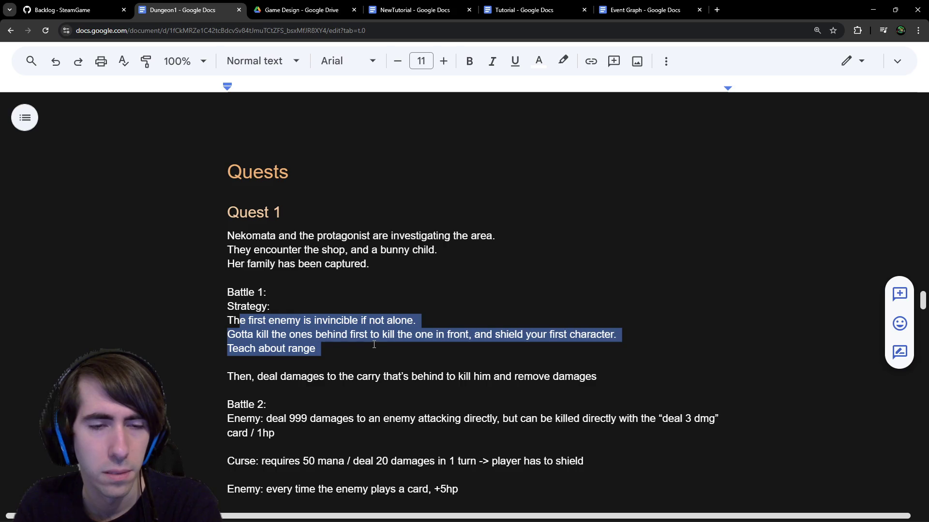
left_click(371, 344)
scroll(372, 343, "down", 2)
scroll(372, 343, "down", 2)
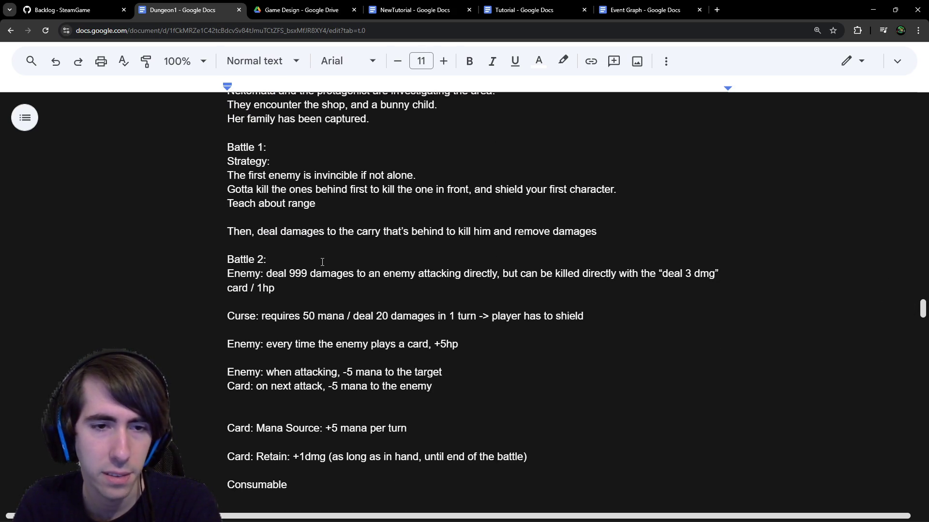
scroll(625, 150, "up", 5)
scroll(522, 191, "up", 4)
scroll(523, 190, "down", 4)
left_click(872, 10)
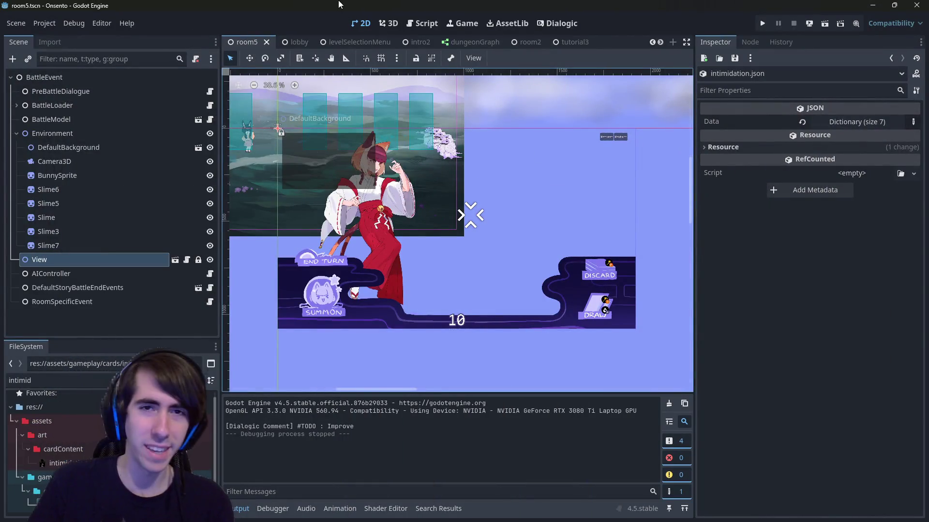
Step: Open the room2.tscn scene through the quick-open search
key("alt+shift+o")
type("room2")
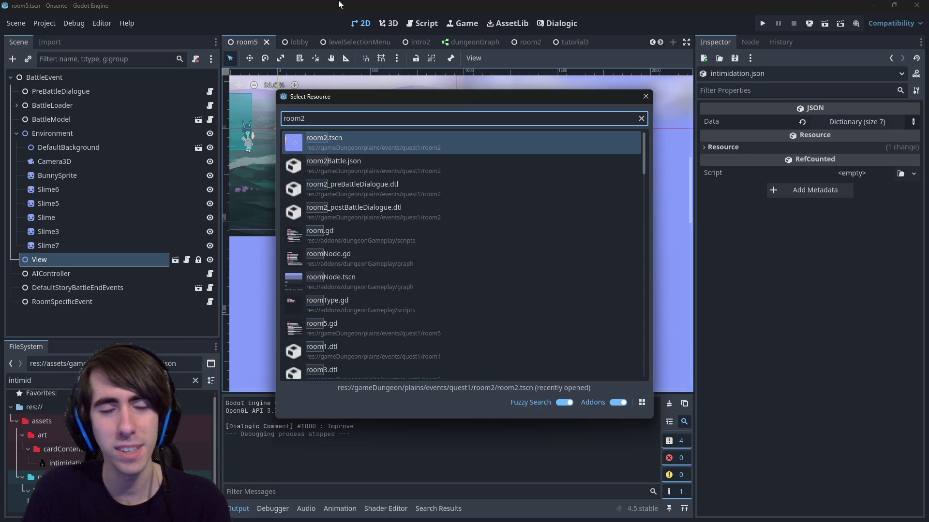
key("BackSpace")
type("3")
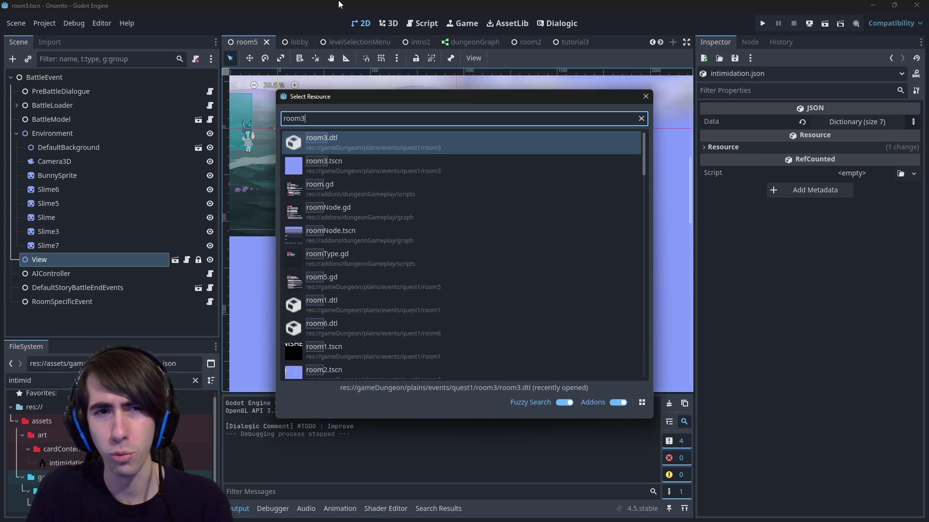
key("BackSpace")
type("2")
key("Return")
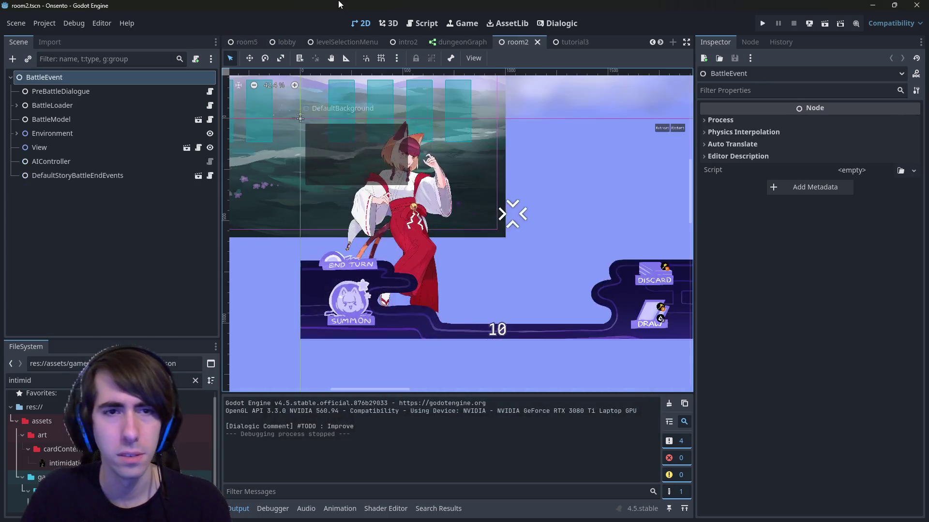
Step: Test-play room2 past the pre-battle dialogue, then close the game and return to the 2D view
left_click(823, 23)
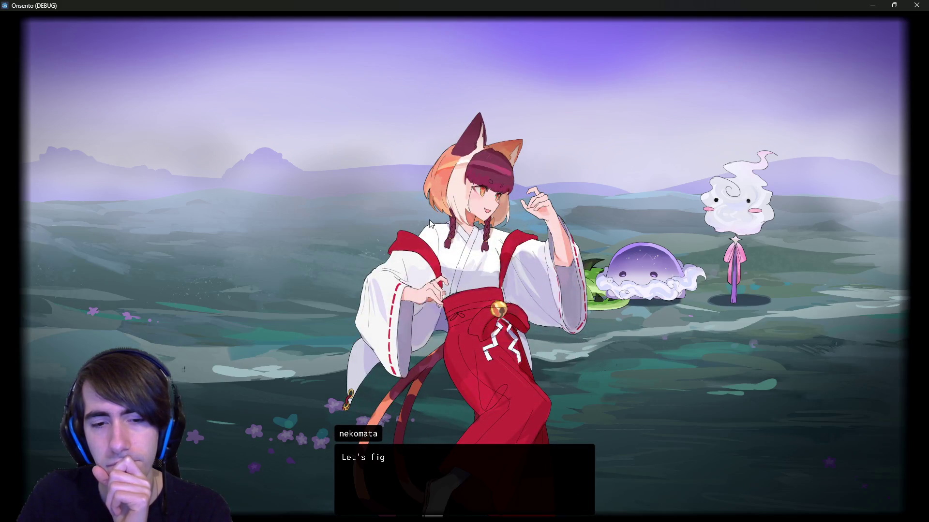
left_click(417, 226)
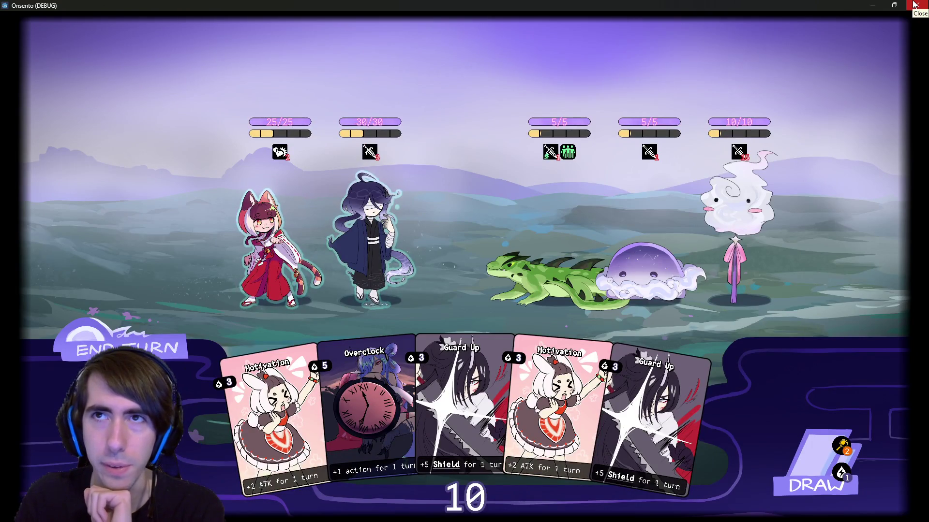
left_click(914, 4)
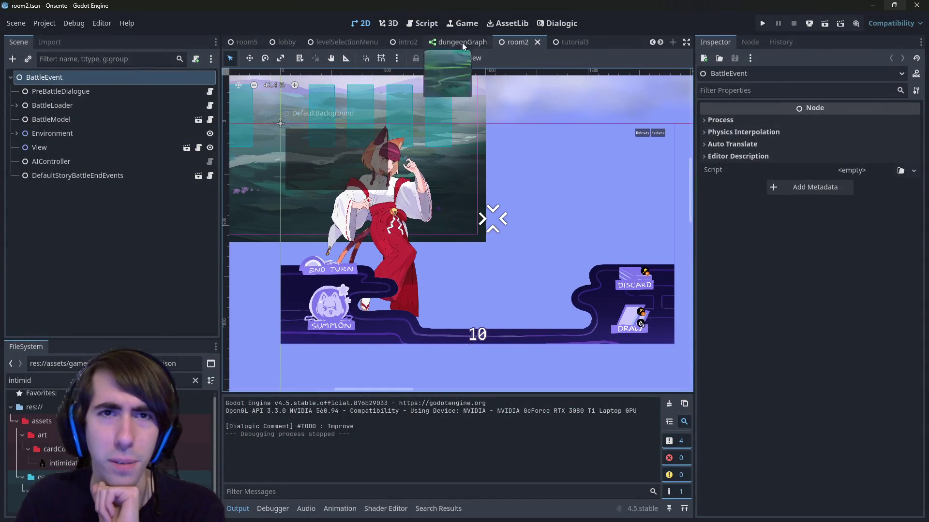
left_click(425, 23)
left_click(371, 24)
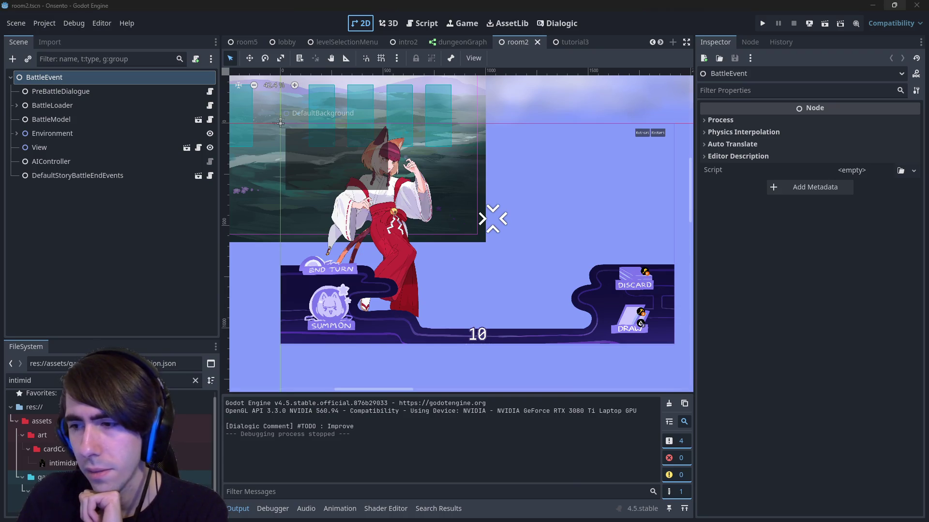
key("alt+Tab")
Step: Move from the Dungeon1 notes to NewTutorial and select 'Base Battle Mechanics' in the Battle 1 heading
scroll(491, 284, "down", 1)
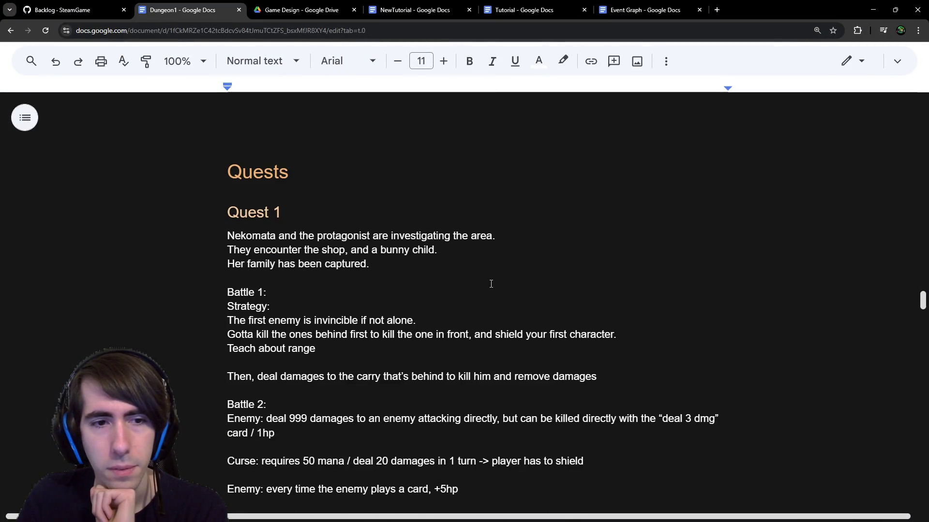
scroll(491, 283, "down", 1)
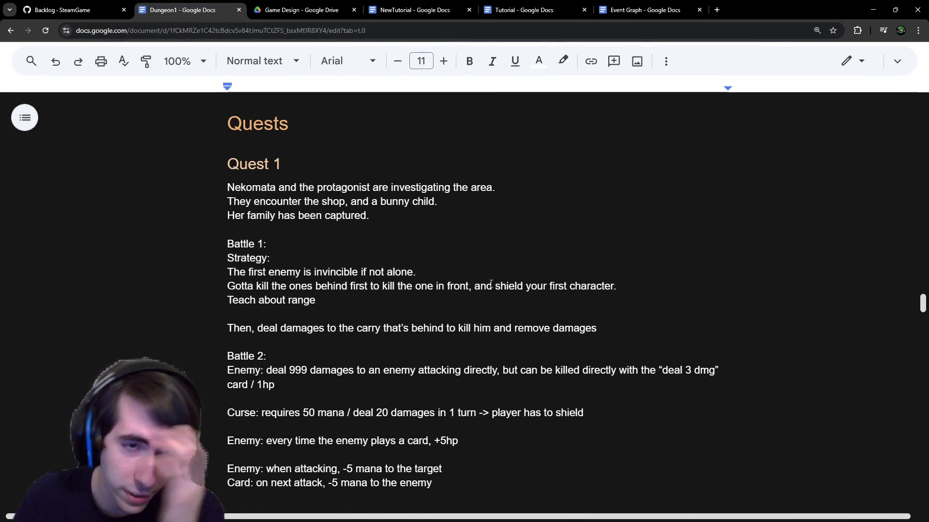
scroll(491, 284, "up", 4)
scroll(490, 283, "down", 2)
key("ctrl+Tab")
key("ctrl+Tab")
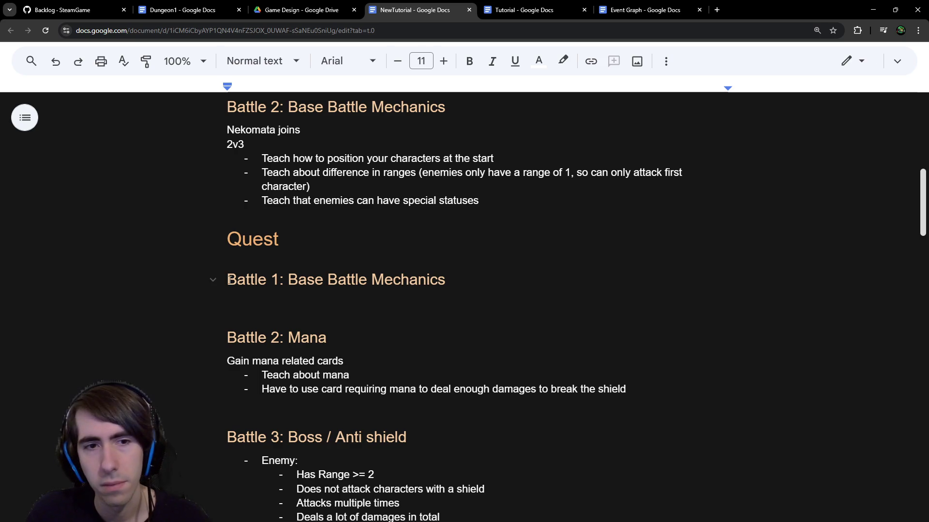
left_click_drag(286, 279, 486, 272)
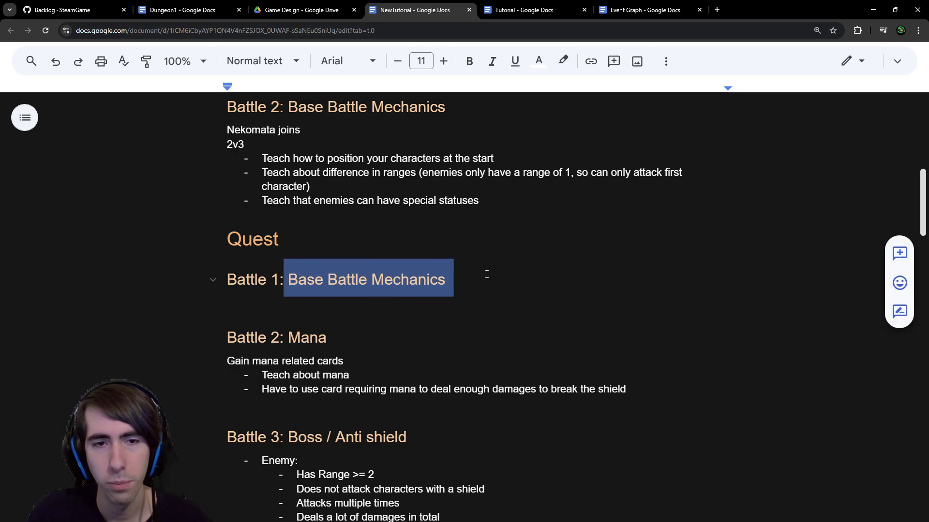
Step: Delete 'Base Battle Mechanics' from the Quest heading so it reads 'Battle 1:'
key("BackSpace")
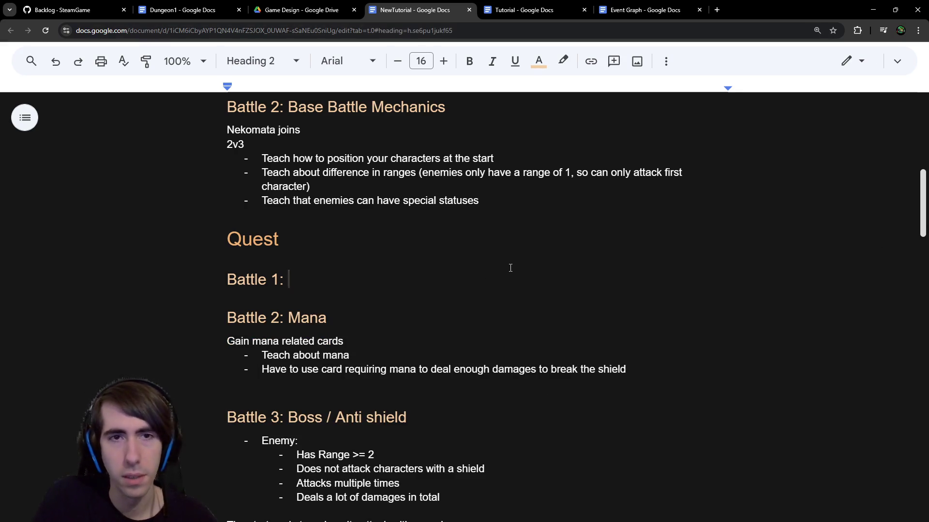
key("Down")
key("Up")
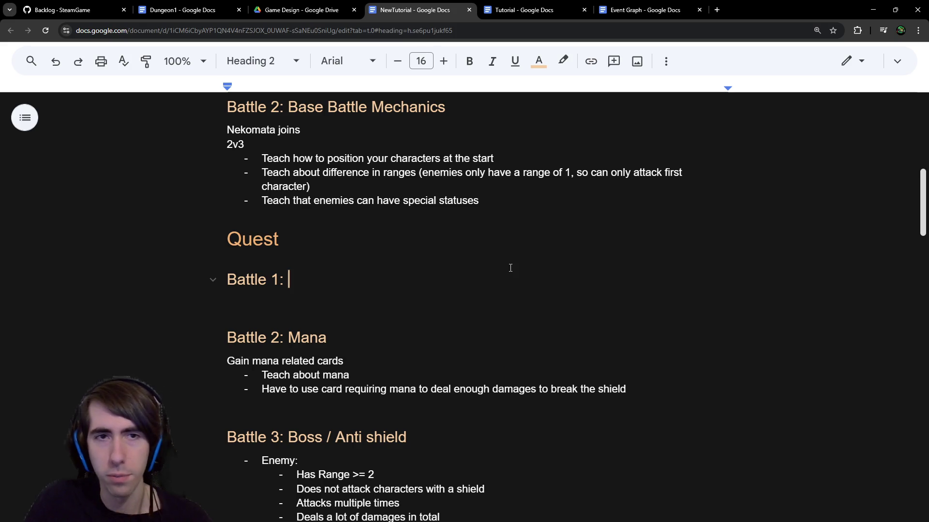
Step: Scroll through the document, then glance at the Godot editor and come back
scroll(513, 267, "up", 3)
scroll(503, 271, "up", 3)
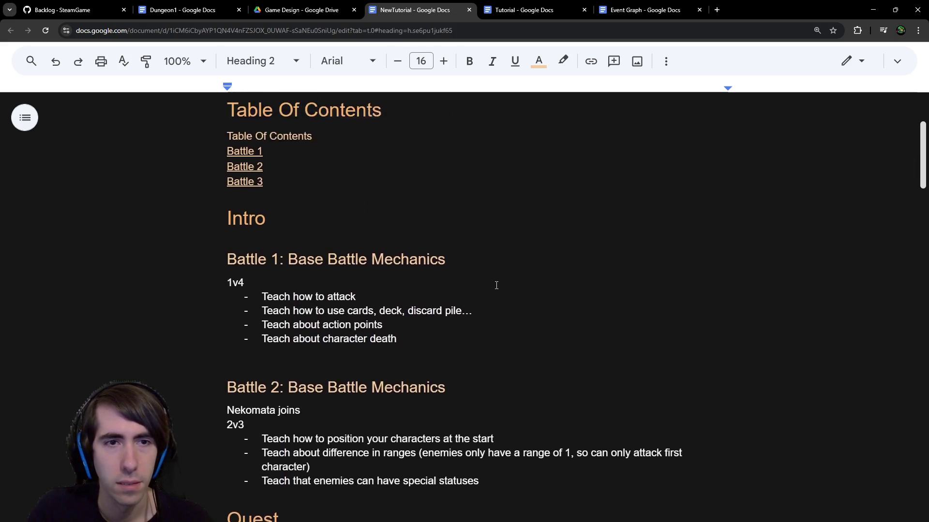
scroll(495, 286, "down", 4)
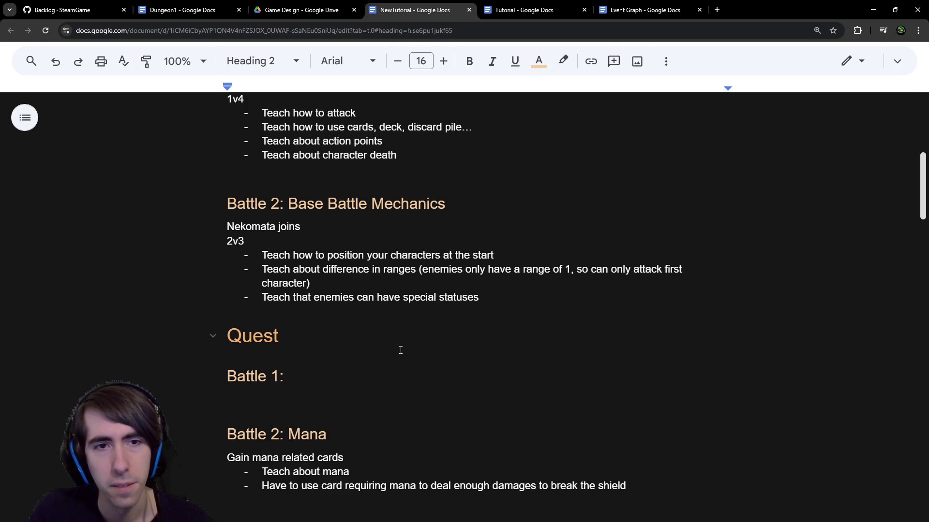
scroll(402, 349, "up", 1)
scroll(400, 349, "down", 2)
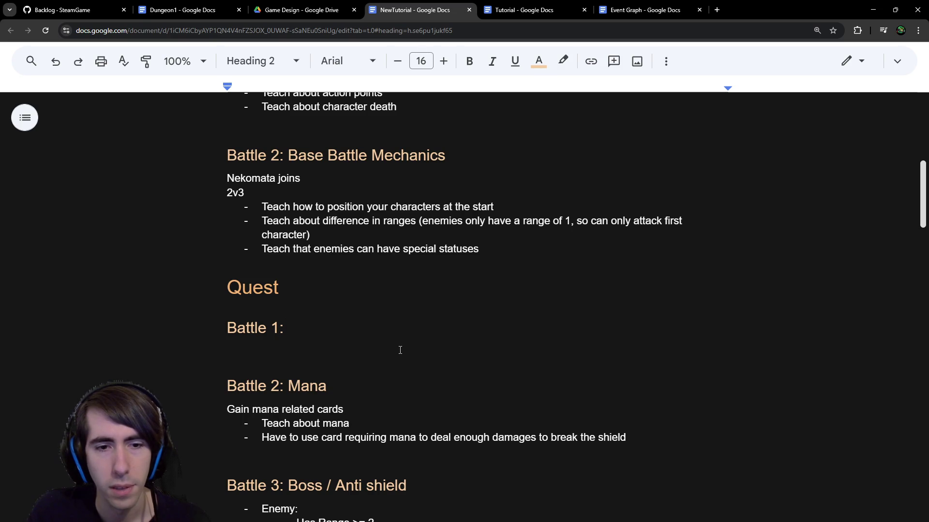
scroll(400, 349, "down", 2)
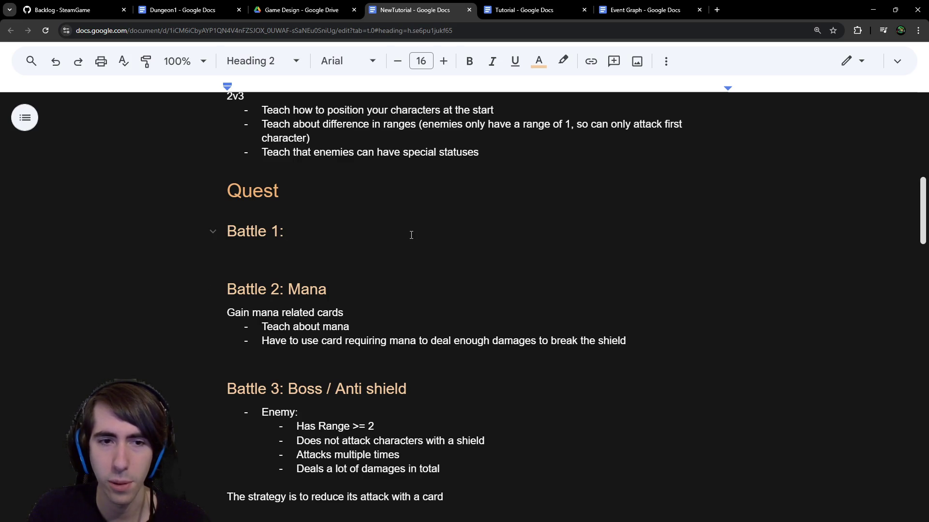
scroll(401, 266, "down", 5)
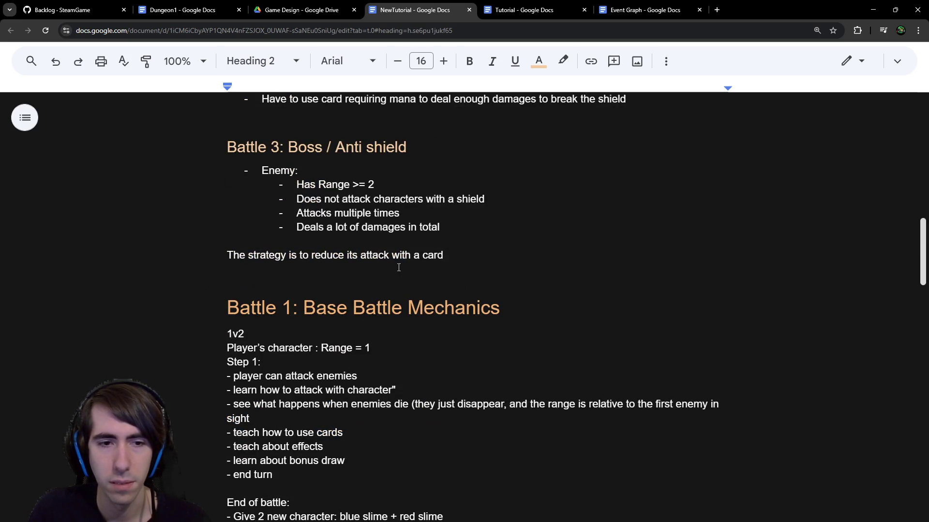
scroll(399, 267, "down", 4)
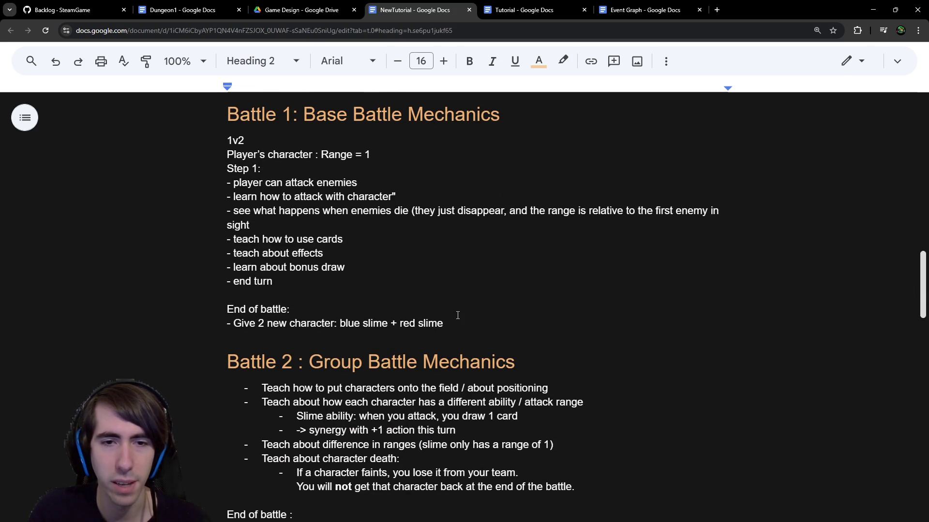
scroll(457, 315, "up", 2)
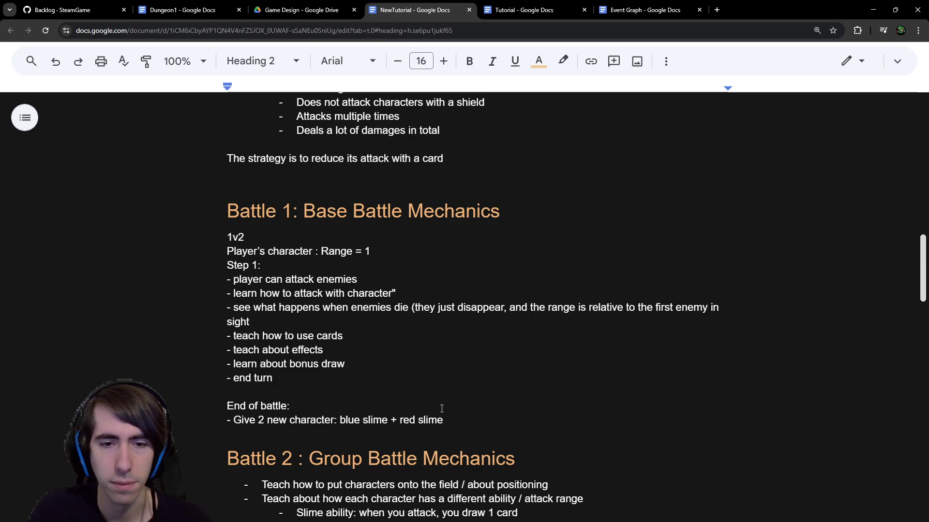
scroll(441, 409, "down", 1)
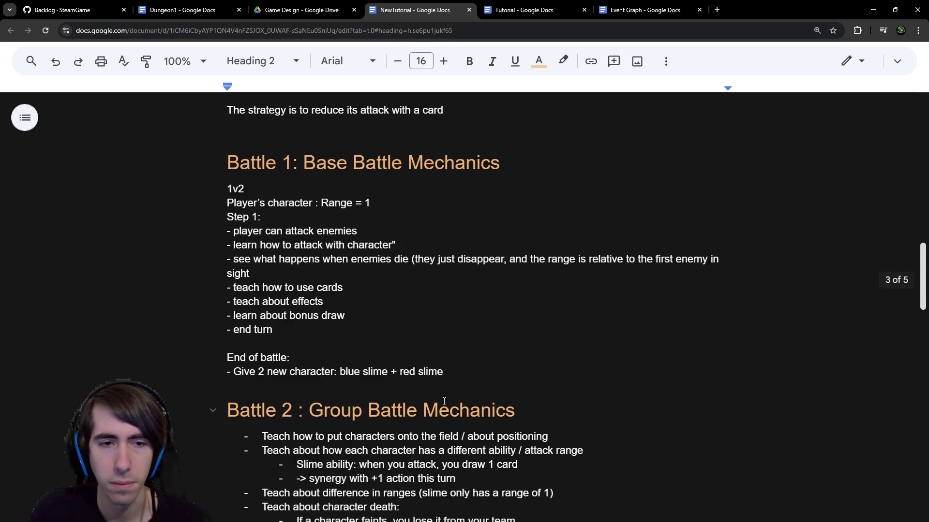
scroll(503, 445, "up", 10)
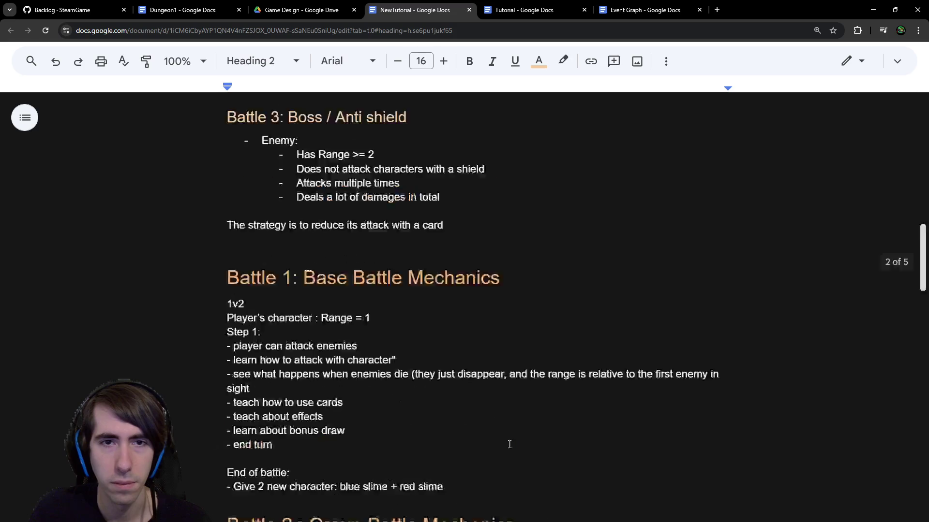
scroll(503, 445, "up", 2)
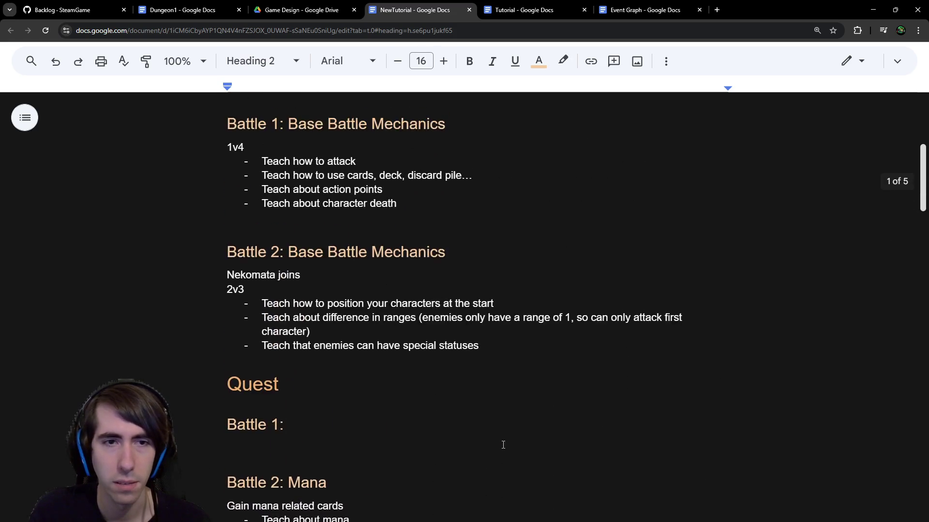
key("alt+Tab")
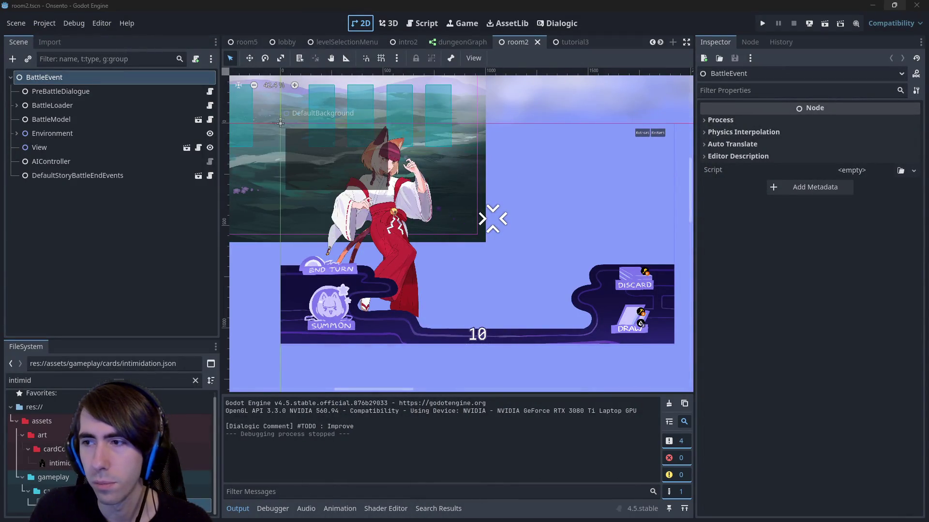
key("alt+Tab")
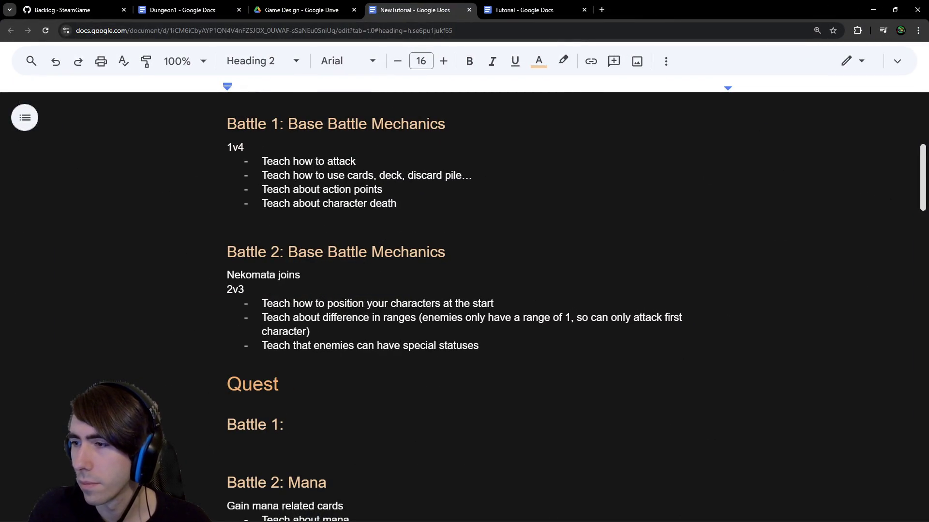
Step: Under 'Battle 1:', write 'Puzzle, let the player become comfortable with battle'
scroll(464, 240, "down", 1)
scroll(473, 249, "up", 2)
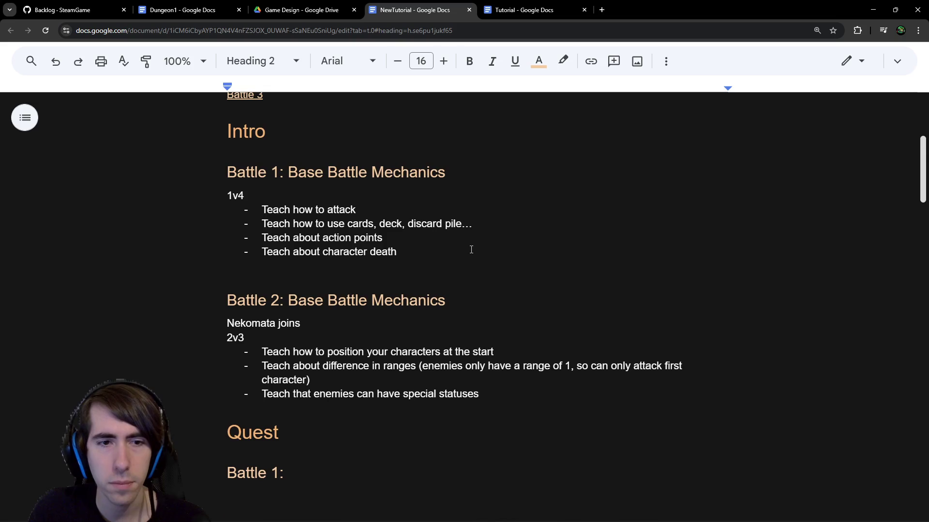
scroll(414, 385, "up", 2)
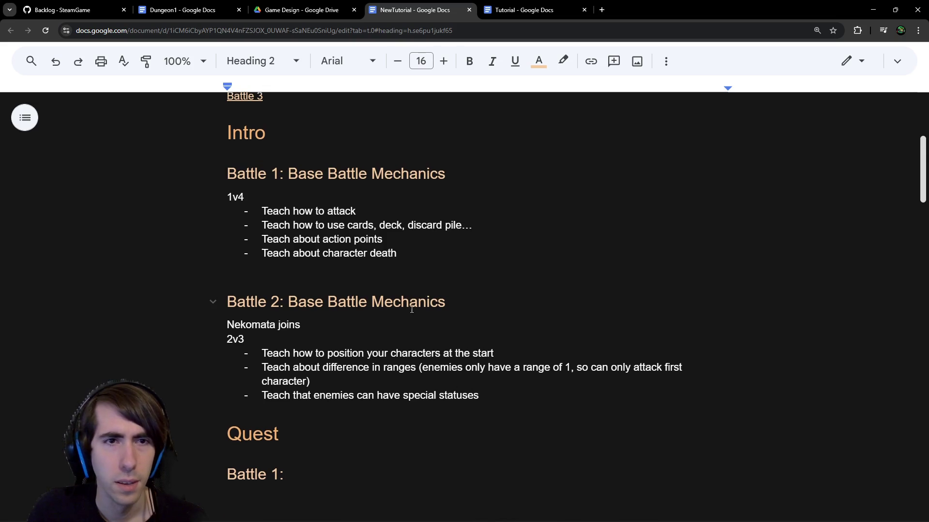
scroll(413, 308, "down", 6)
left_click(237, 302)
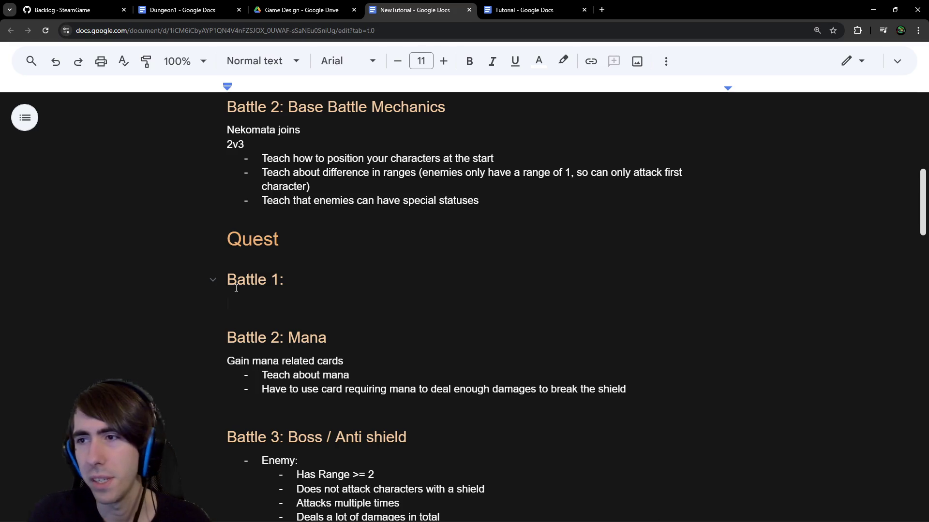
type("Puzzle, let the player become comfortable wit hba")
key("BackSpace")
key("BackSpace")
key("BackSpace")
type("h battle")
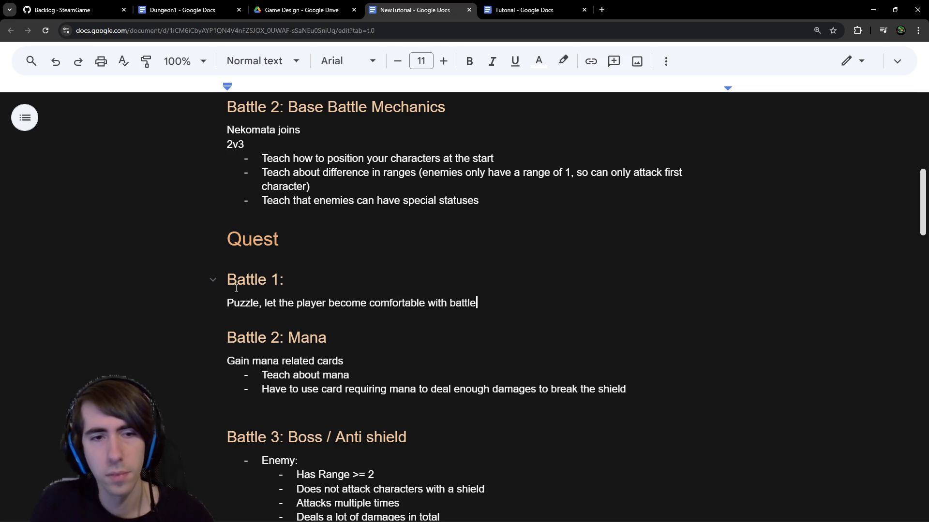
Step: Remove the empty line above the Battle 3 heading
scroll(411, 253, "down", 3)
double_click(411, 253)
left_click(410, 253)
left_click_drag(541, 154, 159, 149)
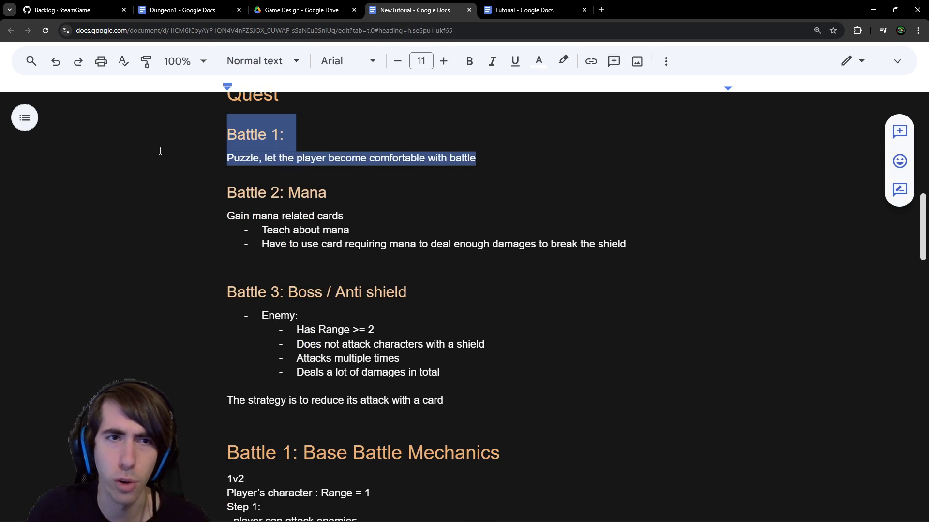
left_click(483, 193)
left_click(383, 292)
double_click(376, 261)
key("BackSpace")
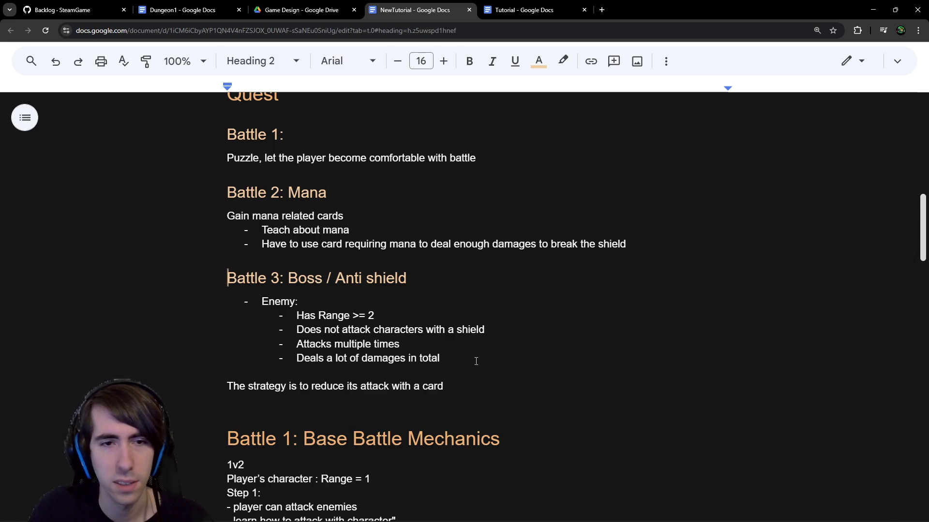
Step: Cut ' / Anti shield' from the Battle 3 heading and erase all notes below the strategy line
left_click_drag(422, 276, 323, 277)
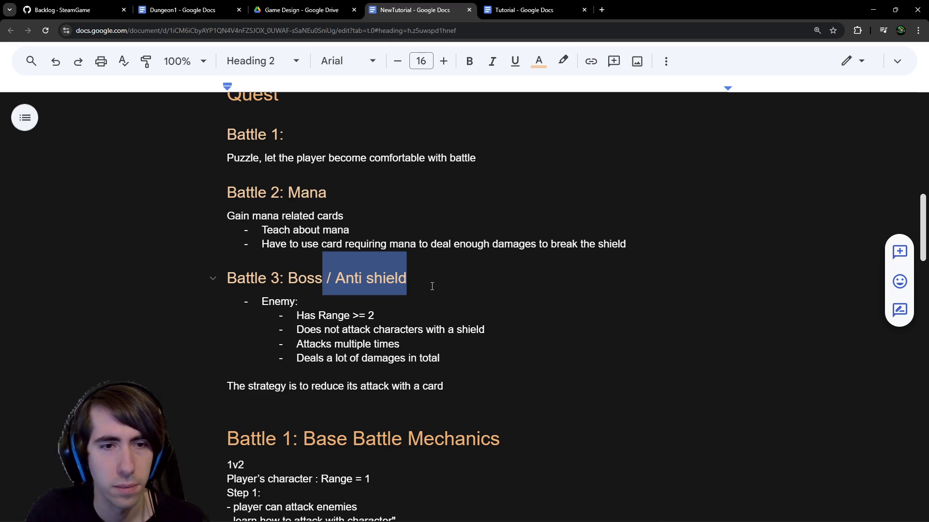
key("BackSpace")
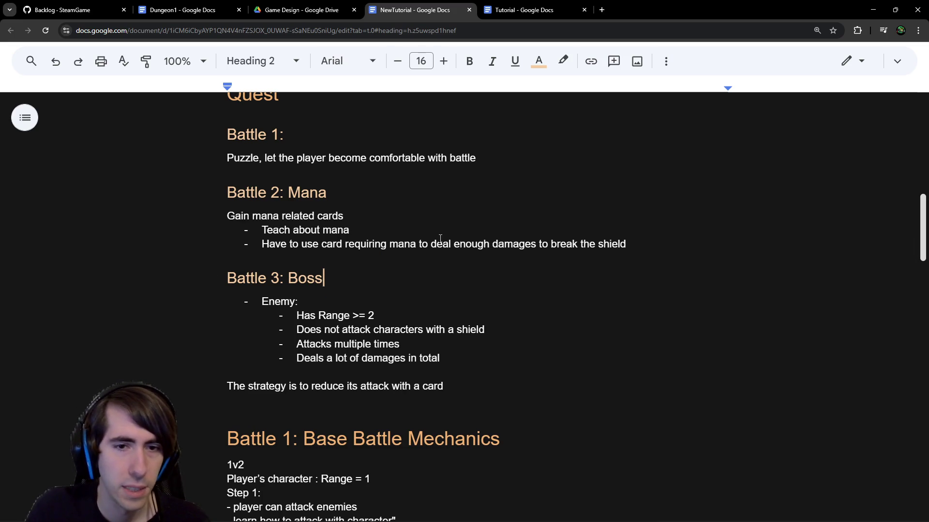
left_click(460, 398)
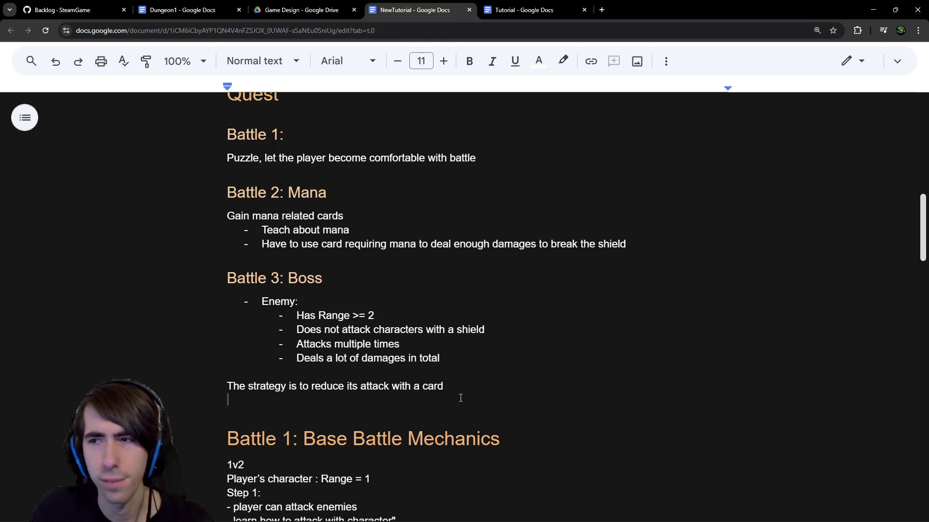
scroll(460, 397, "down", 4)
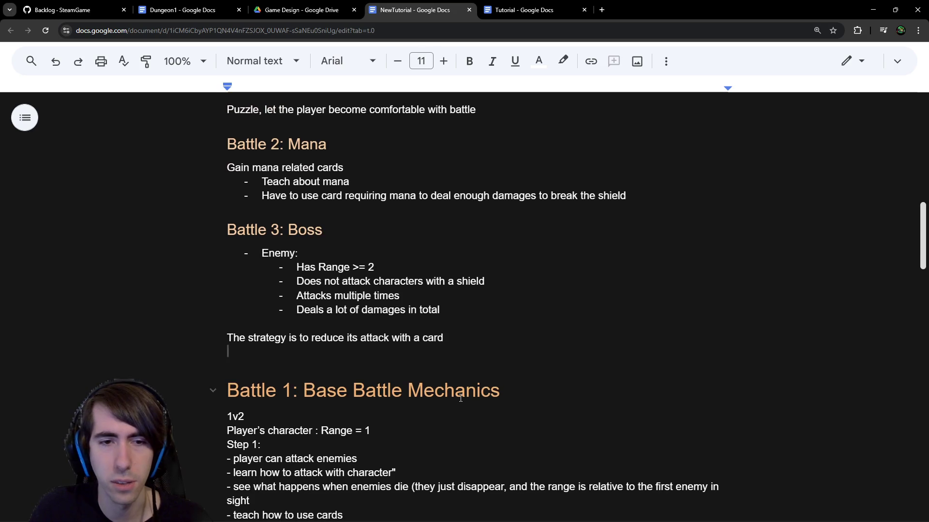
scroll(460, 395, "up", 4)
mouse_move(373, 405)
left_mouse_down()
mouse_move(416, 515)
mouse_move(417, 464)
left_mouse_up()
left_click(416, 465)
left_click(417, 465, "shift")
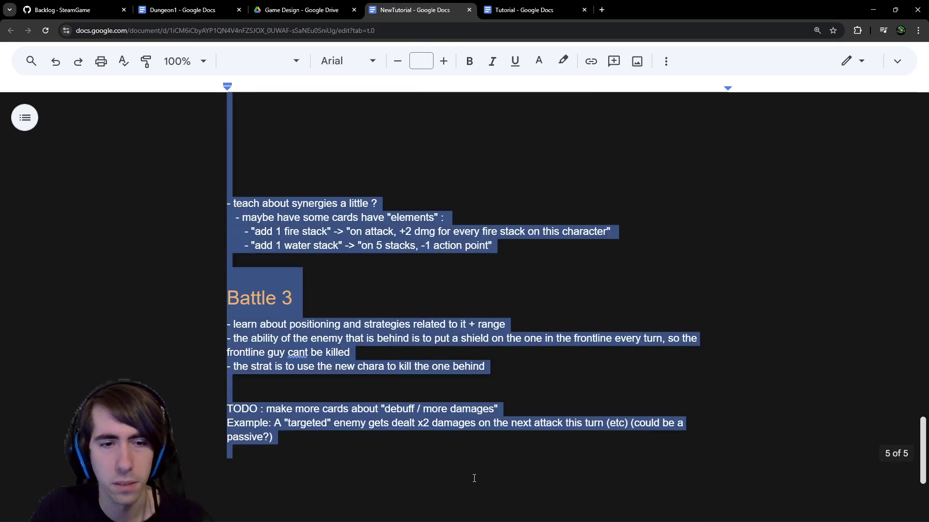
key("BackSpace")
scroll(316, 355, "up", 4)
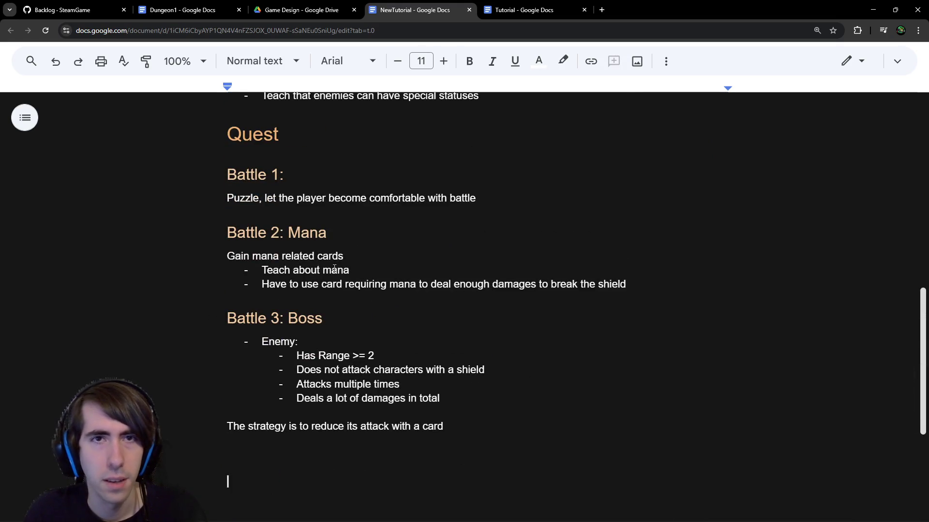
left_click(183, 10)
scroll(363, 209, "down", 18)
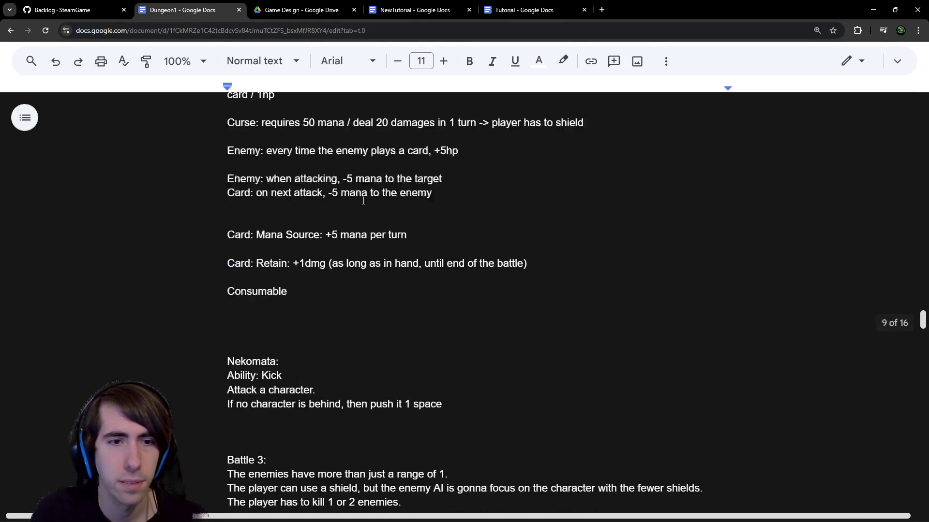
scroll(363, 209, "up", 1)
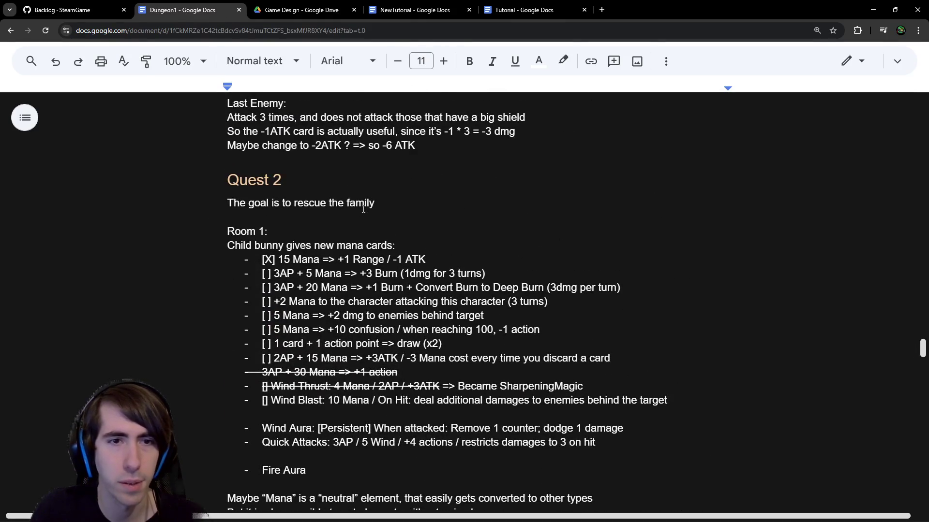
scroll(295, 248, "down", 2)
scroll(354, 245, "up", 1)
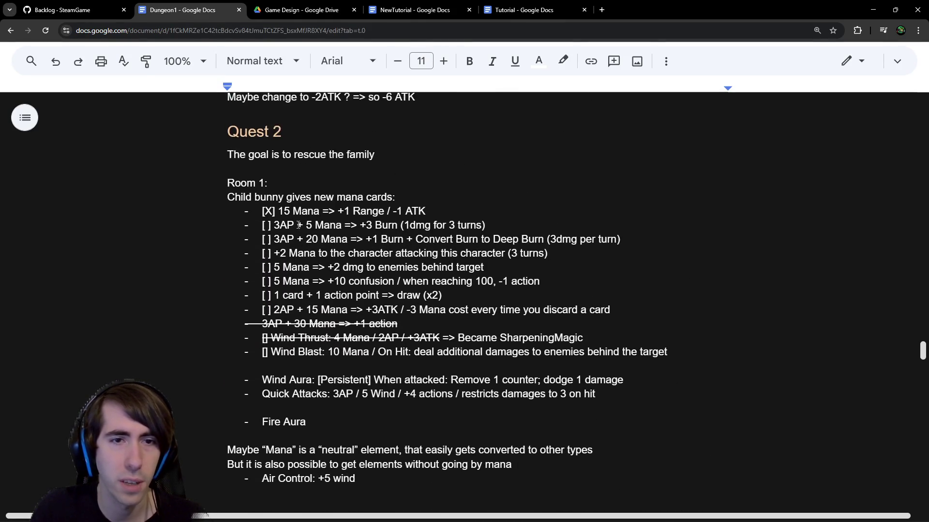
scroll(385, 361, "down", 2)
scroll(385, 361, "up", 2)
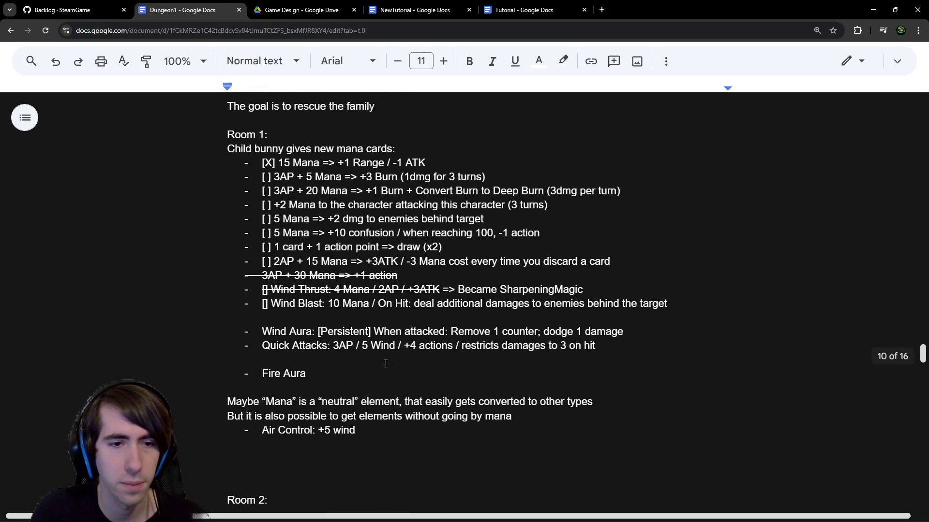
left_click(304, 5)
left_click(532, 9)
left_click(415, 10)
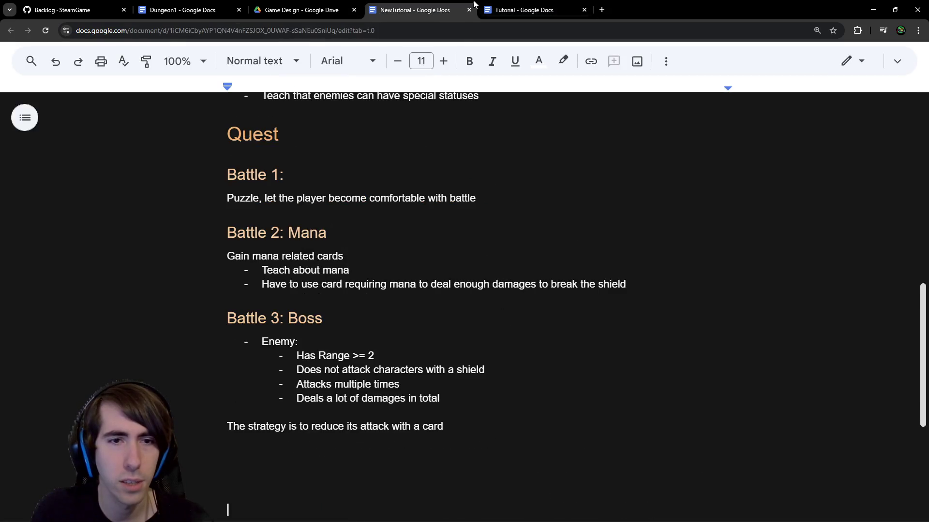
Step: Add a new line 'Enemies are using Wind' beneath the Battle 1 description
scroll(440, 227, "up", 5)
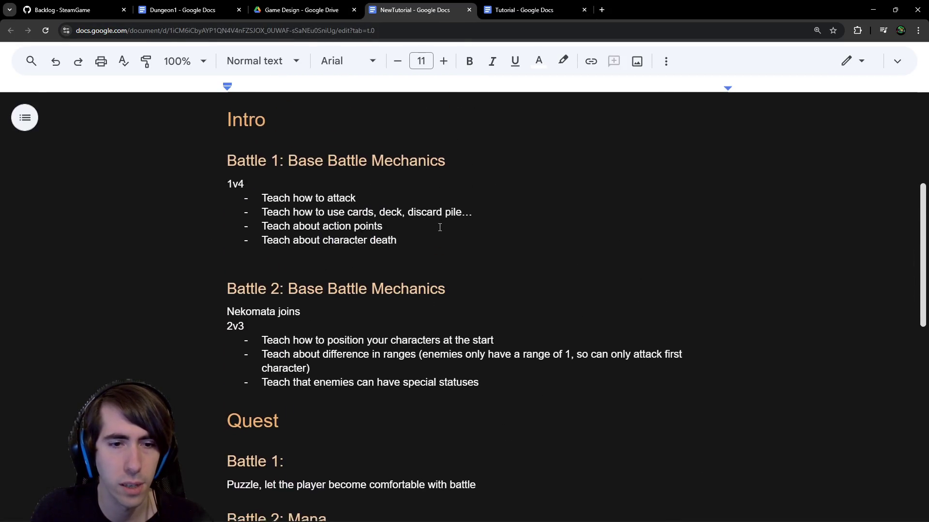
scroll(439, 228, "down", 4)
scroll(439, 227, "down", 3)
scroll(439, 227, "up", 1)
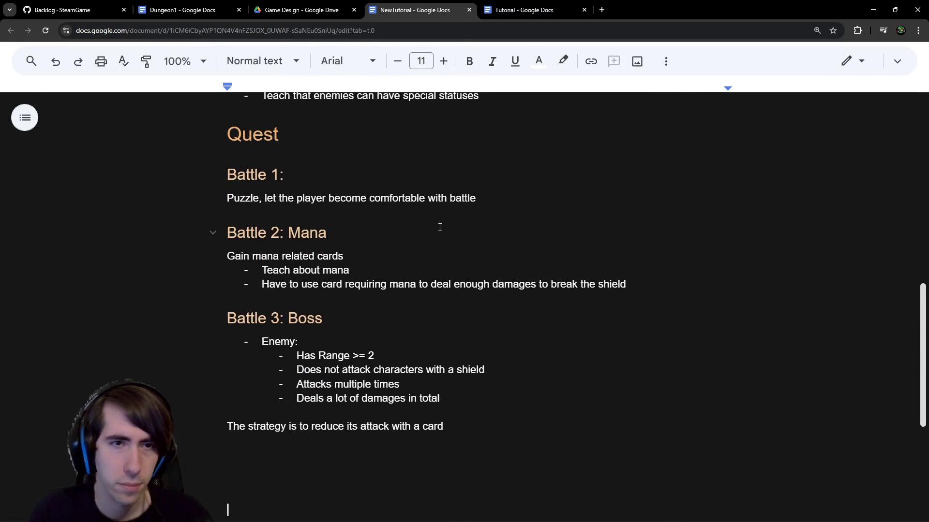
left_click(485, 197)
key("Return")
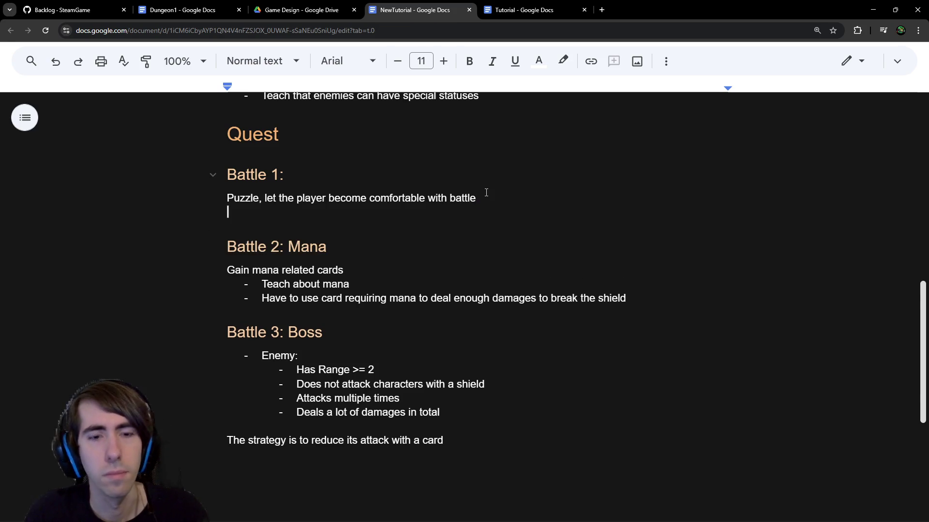
type("Enemies are ")
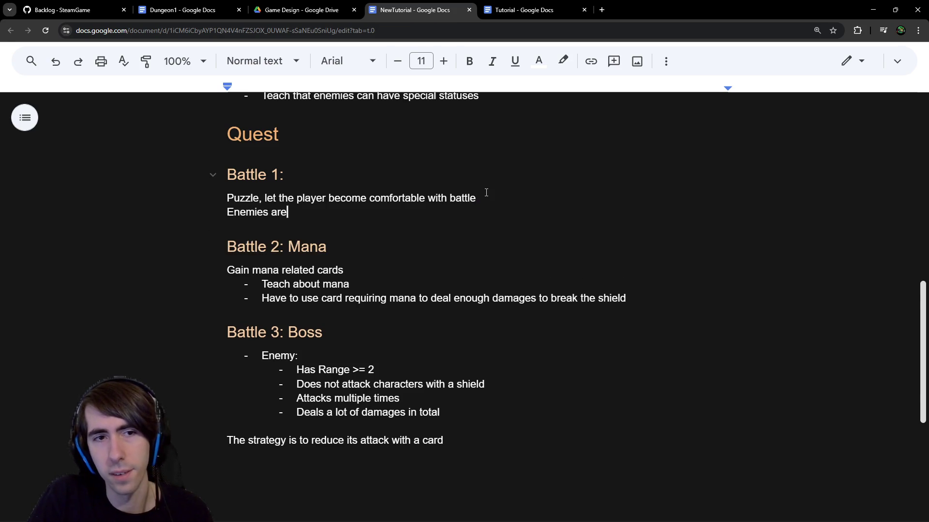
type("using Wind")
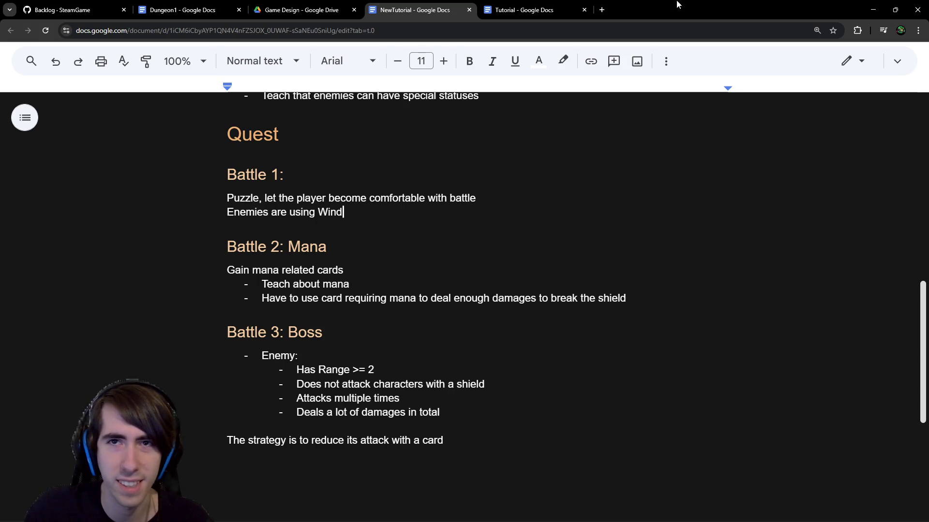
key("alt+Tab")
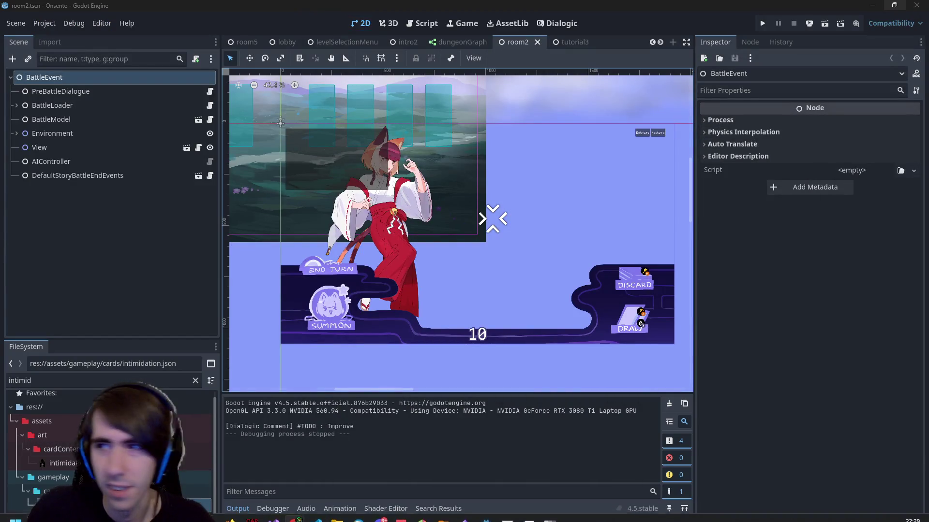
Step: Switch from Godot back to the NewTutorial Google Doc
key("alt+Tab")
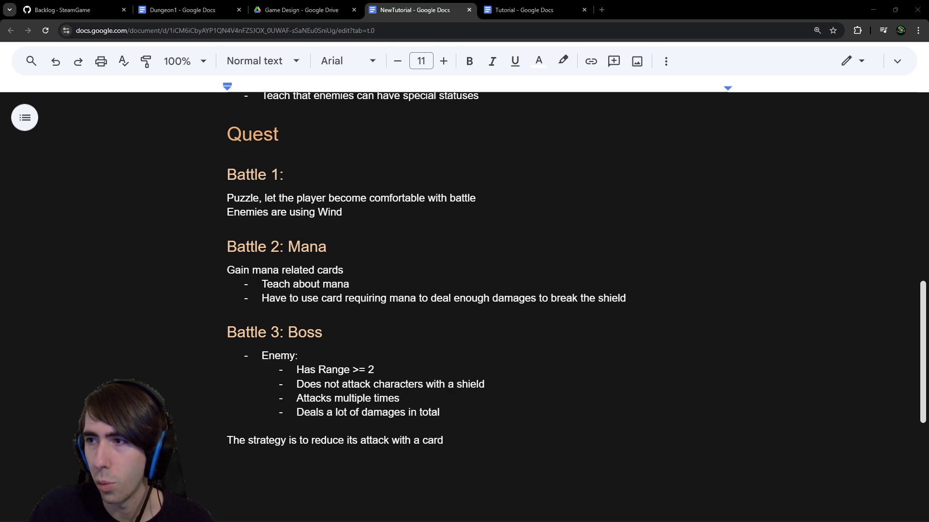
Step: Append ', similar to mana' to the Wind line and add 'Teach that they can use wind' below
key("Down")
left_click(383, 216)
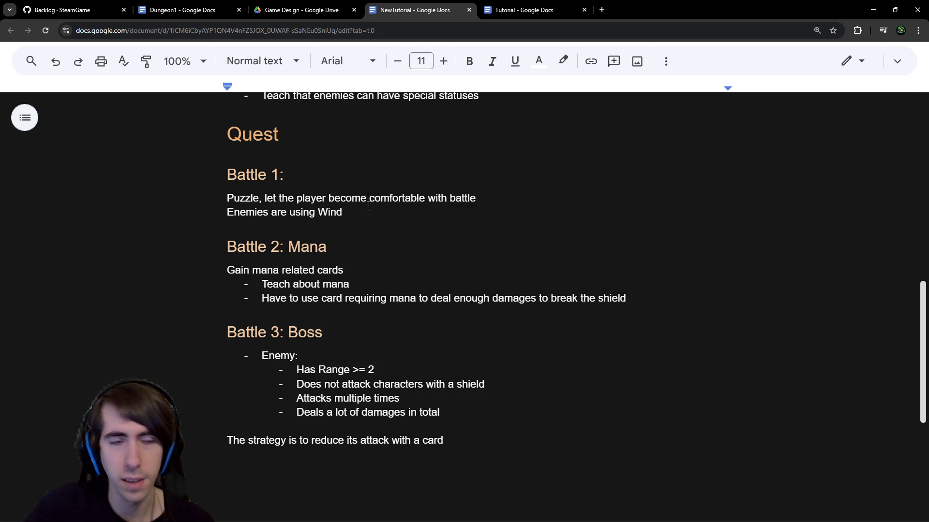
type(", s")
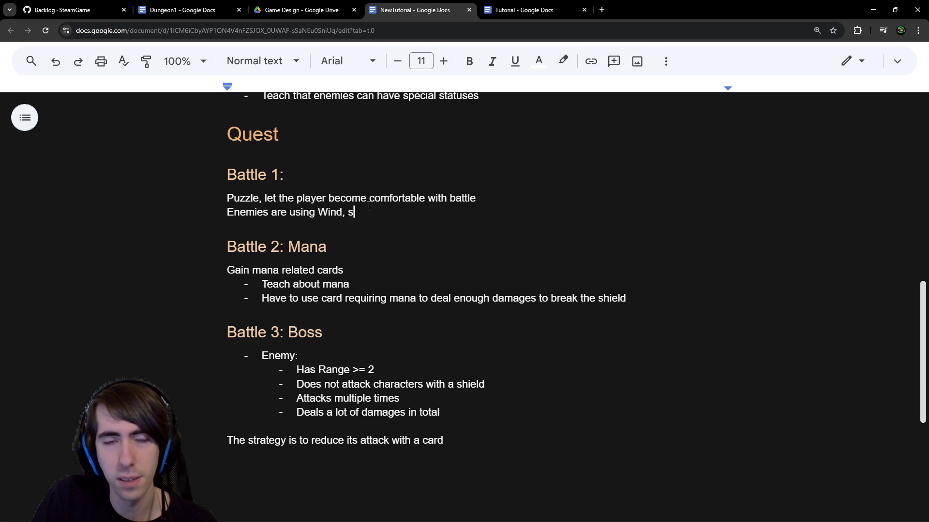
type("imilar to mana")
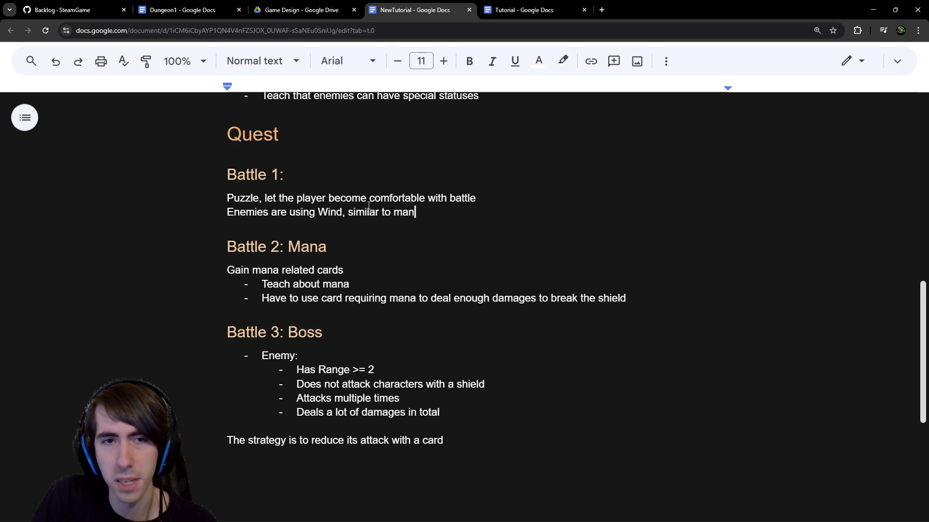
key("Return")
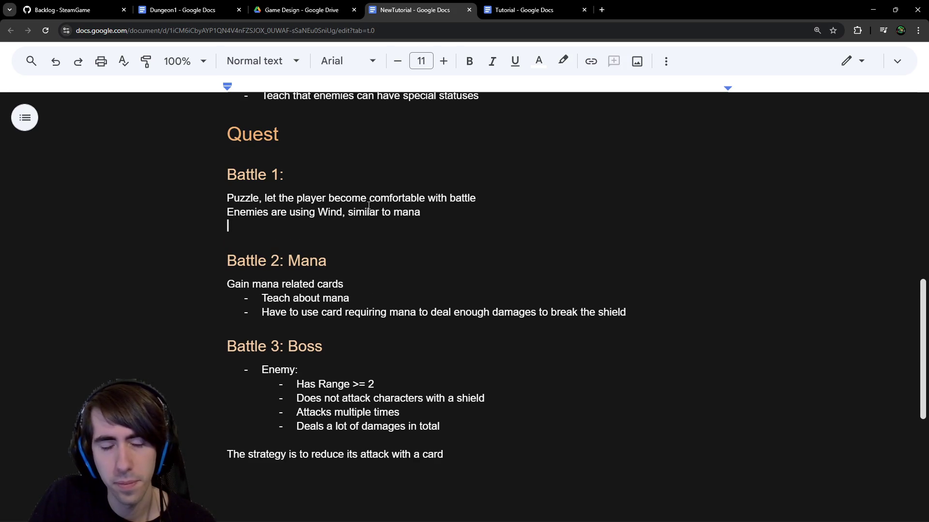
type("Teach th")
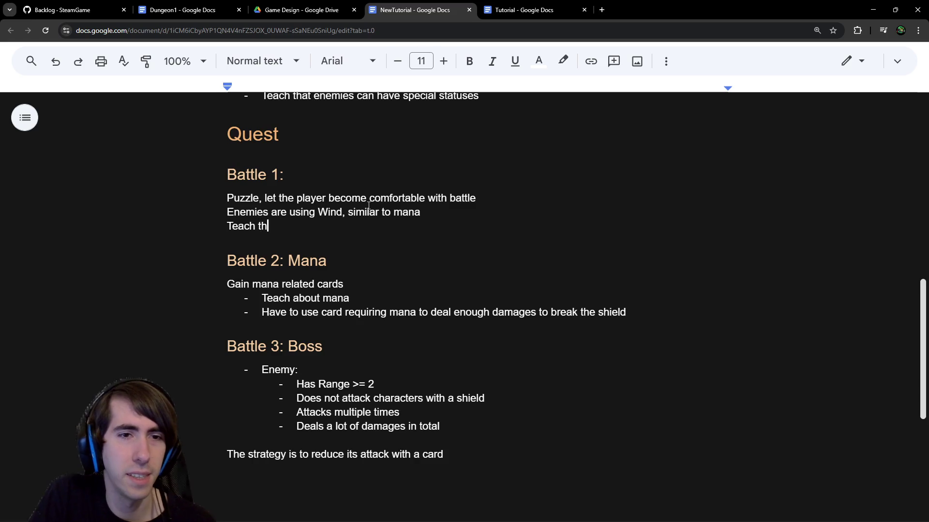
type("at they can use wind")
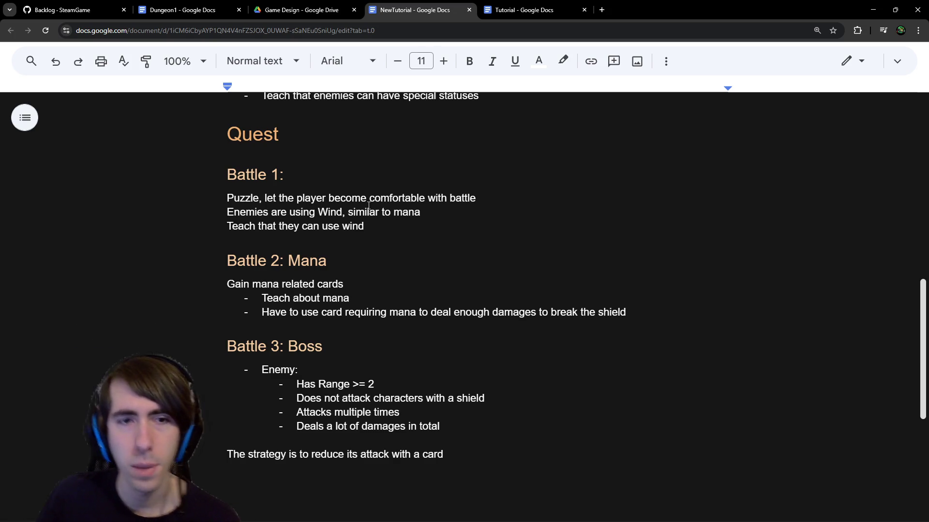
Step: Select 'Wind' and look over the Quest battle notes before returning to Godot
double_click(331, 211)
scroll(327, 203, "up", 5)
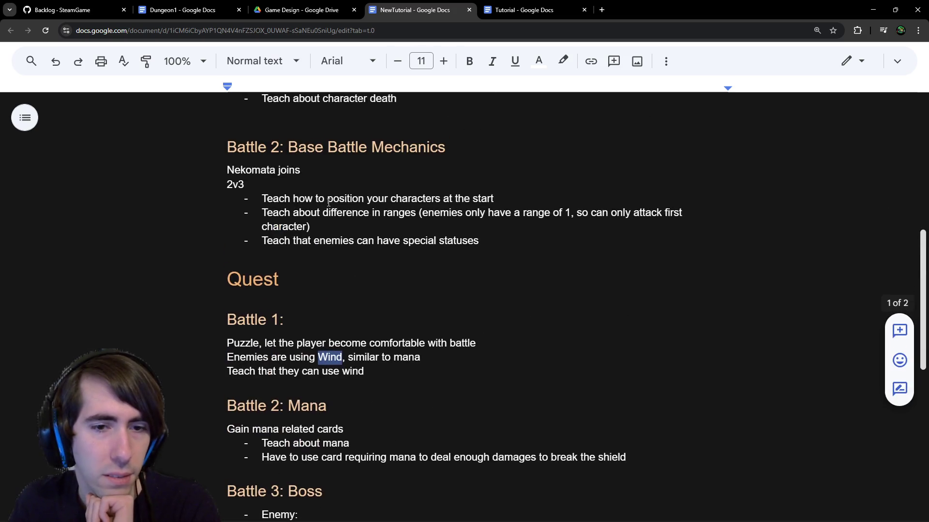
scroll(328, 202, "down", 4)
scroll(318, 202, "up", 2)
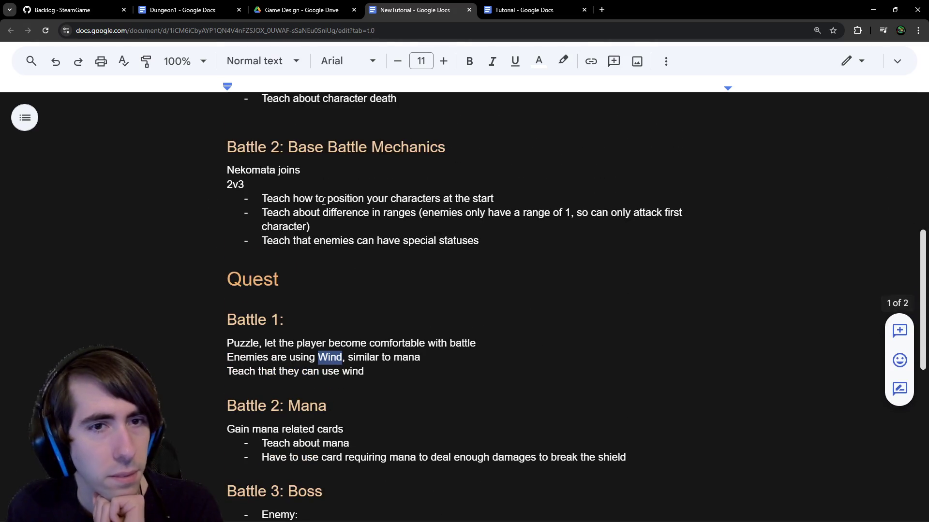
scroll(323, 201, "up", 2)
scroll(323, 201, "down", 4)
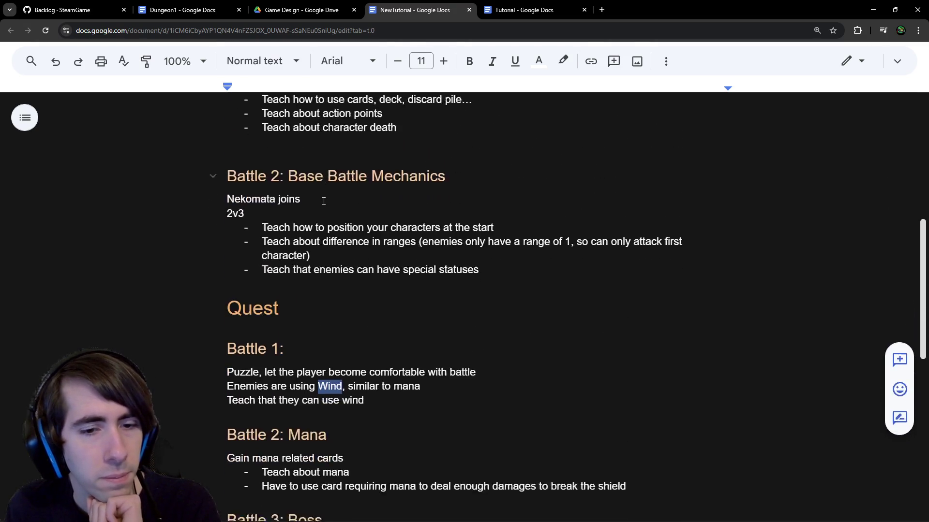
scroll(324, 202, "down", 3)
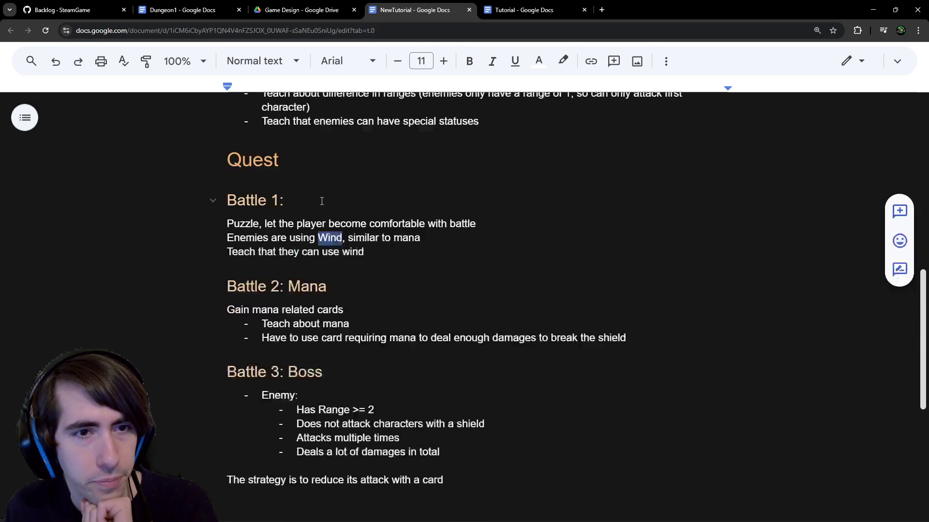
scroll(311, 201, "up", 2)
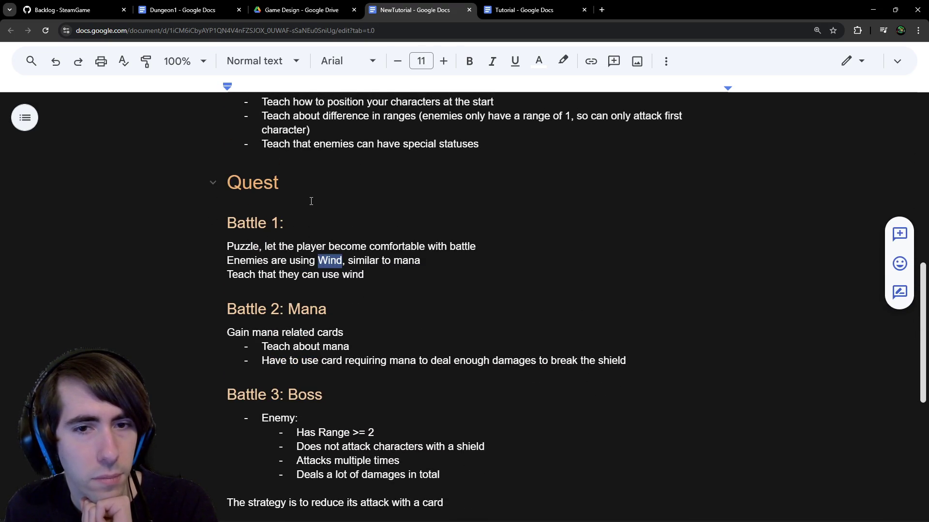
scroll(311, 201, "up", 1)
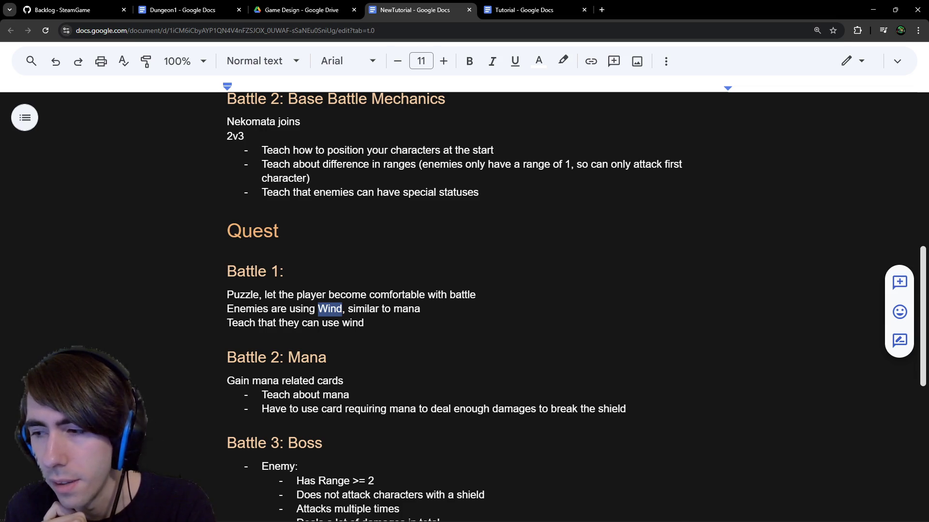
key("alt+Tab")
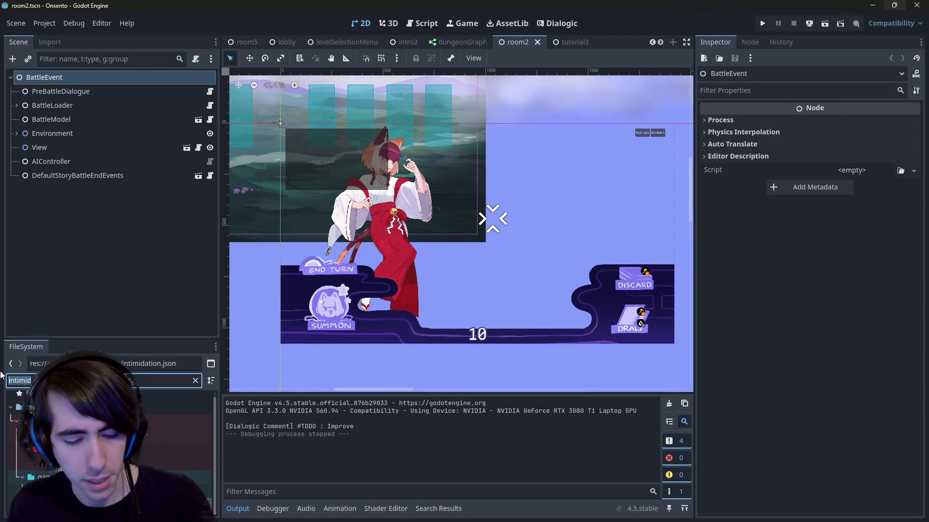
Step: Filter Godot's FileSystem for 'wind', inspect windControl.json and wind.json, then return to the doc
double_click(19, 381)
type("wind")
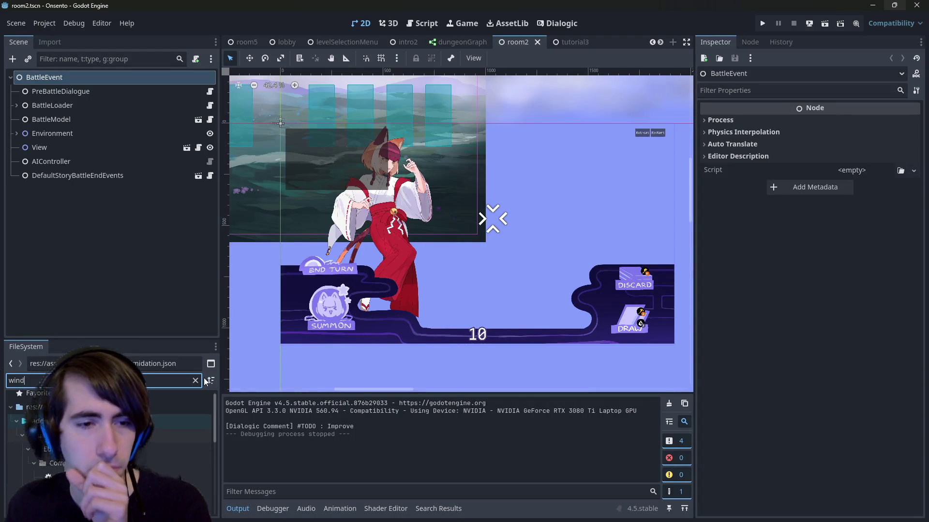
scroll(184, 466, "down", 5)
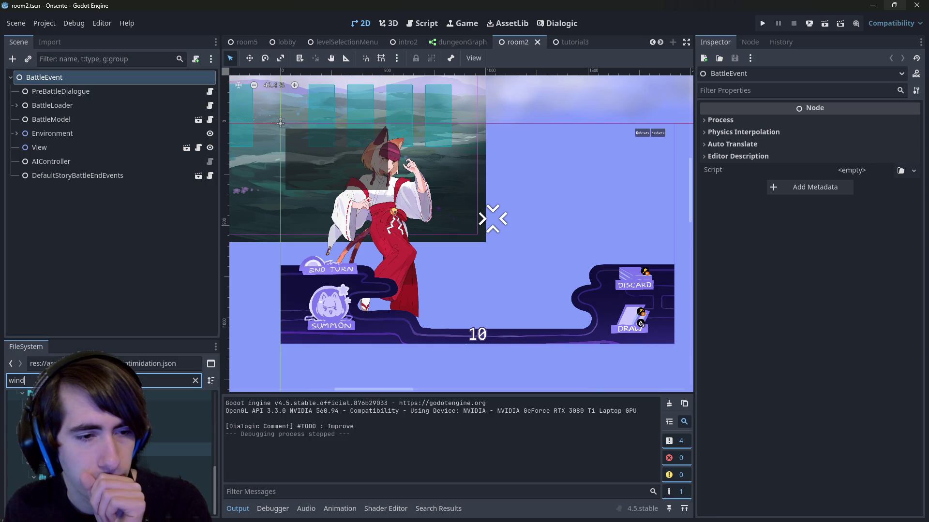
scroll(173, 468, "down", 2)
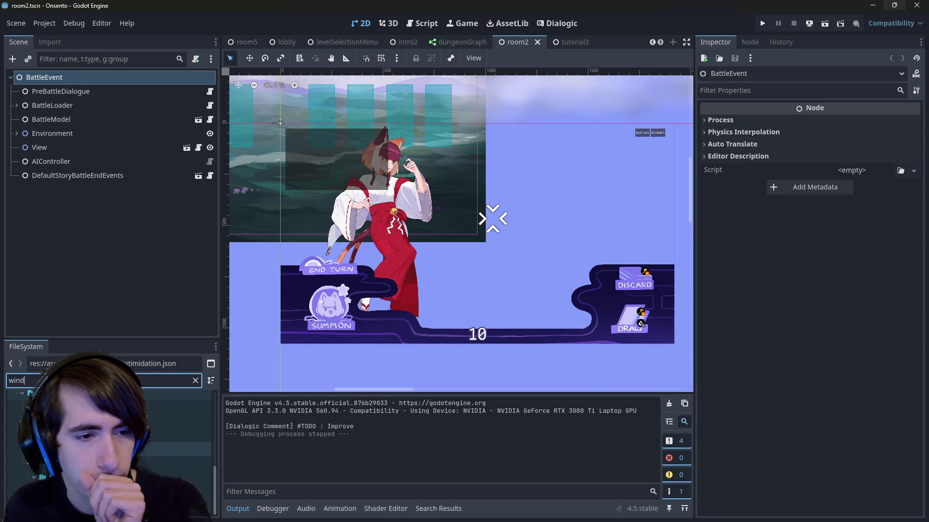
left_click(179, 435)
left_click(198, 505)
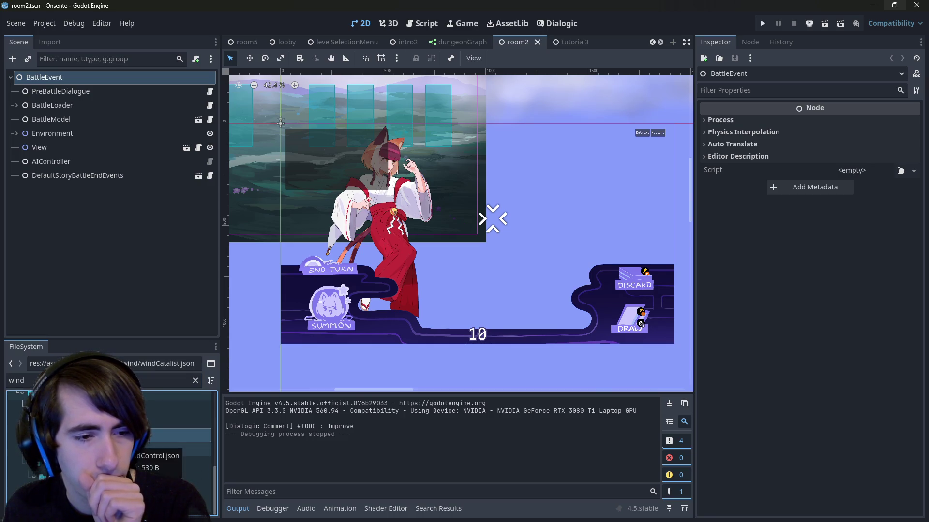
double_click(198, 505)
double_click(55, 477)
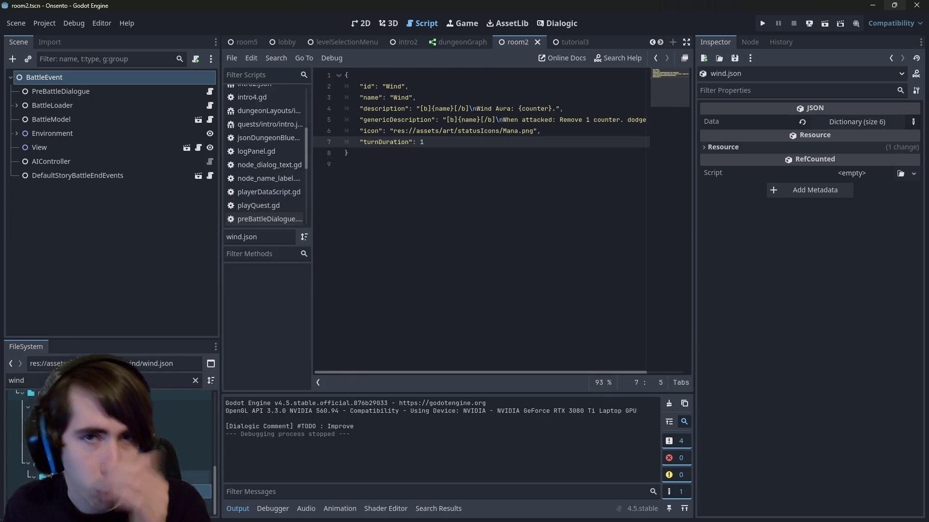
mouse_move(437, 372)
left_mouse_down()
mouse_move(533, 368)
mouse_move(435, 373)
left_mouse_up()
key("alt+Tab")
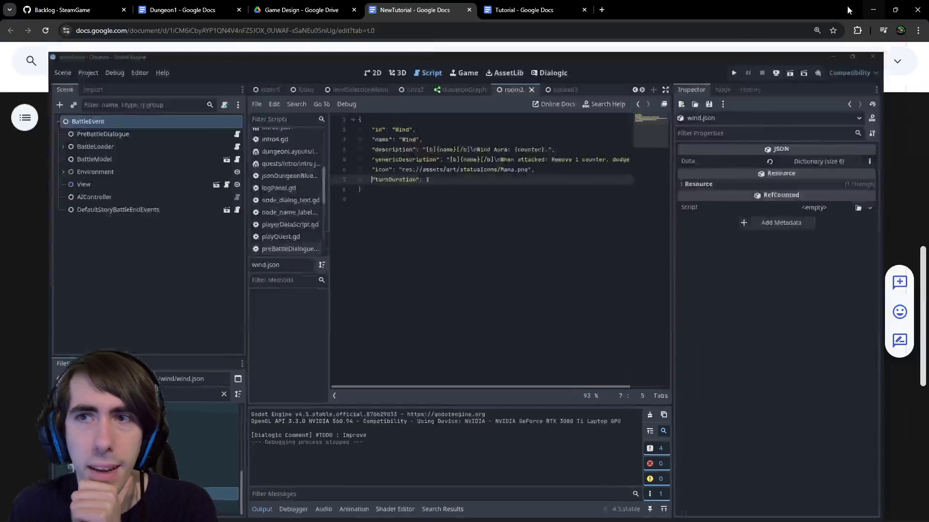
left_click_drag(452, 310, 344, 308)
left_click(344, 308)
scroll(344, 309, "up", 2)
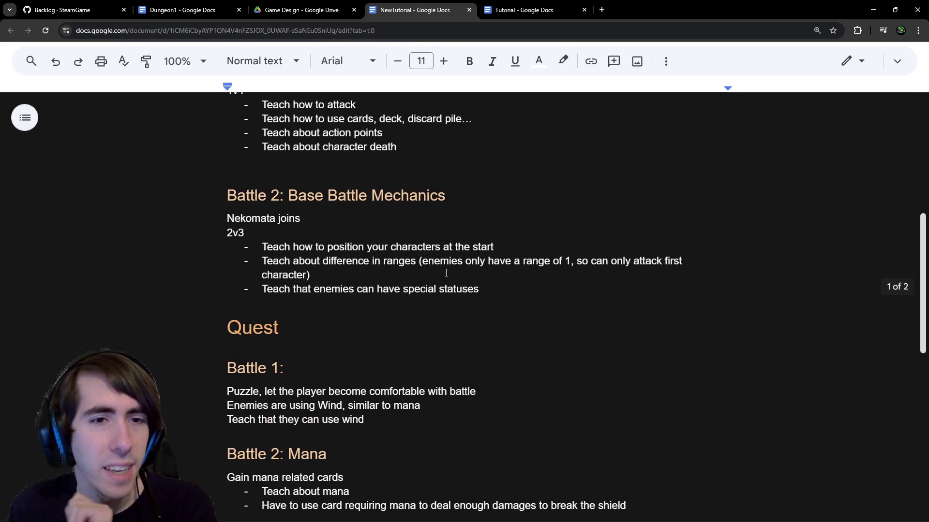
left_click(486, 290)
scroll(449, 297, "up", 1)
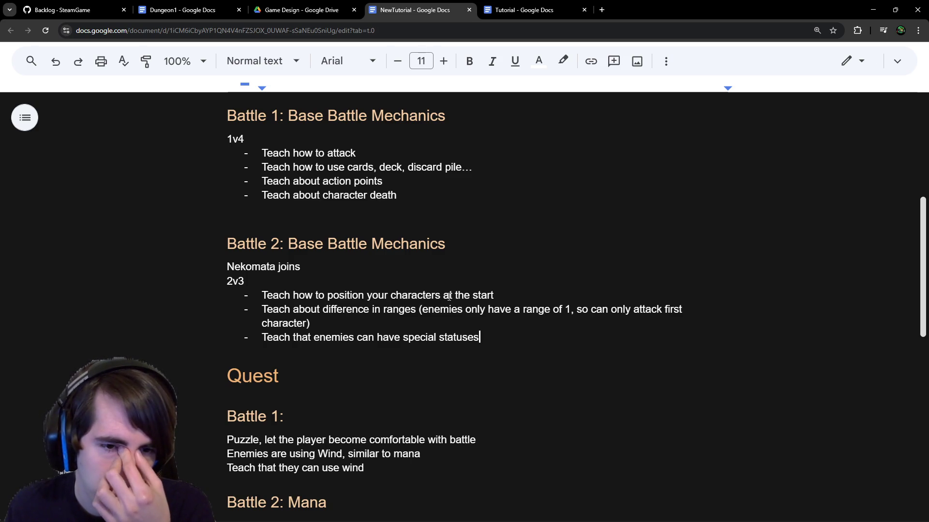
left_click_drag(440, 310, 578, 322)
left_click(578, 321)
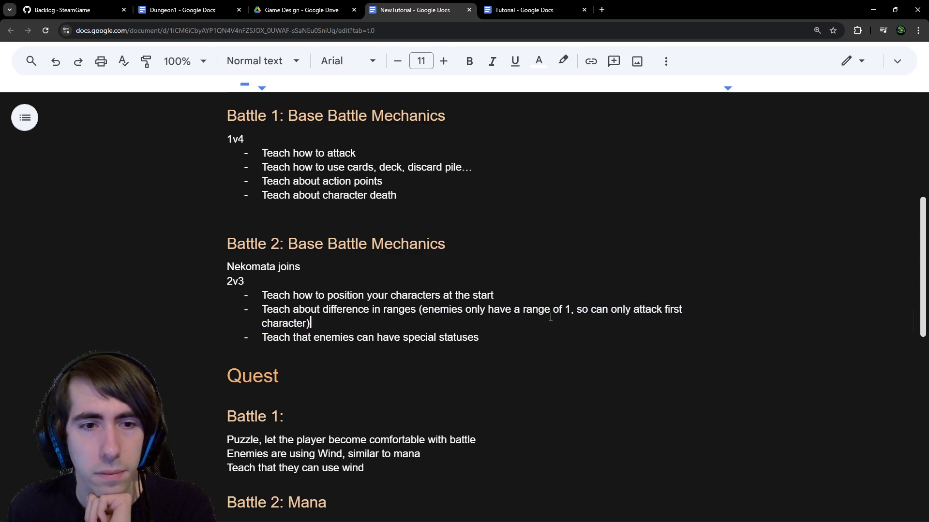
left_click_drag(346, 310, 480, 321)
left_click(480, 322)
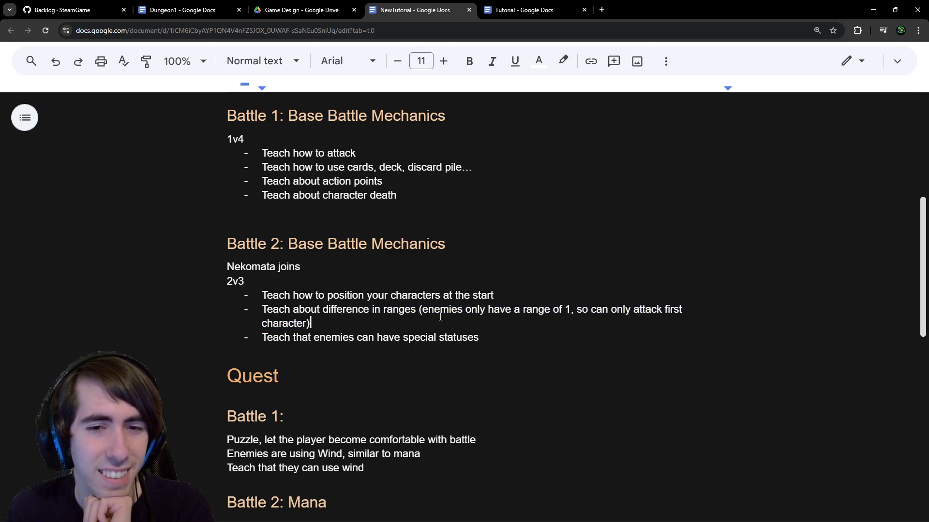
scroll(480, 383, "down", 1)
scroll(481, 384, "down", 1)
left_click(467, 355)
scroll(467, 352, "down", 1)
scroll(466, 353, "up", 2)
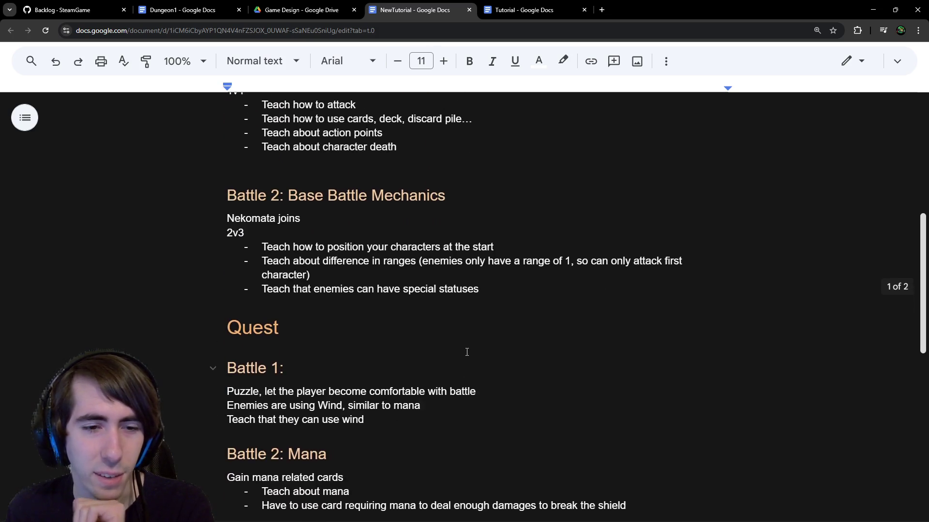
scroll(466, 352, "down", 1)
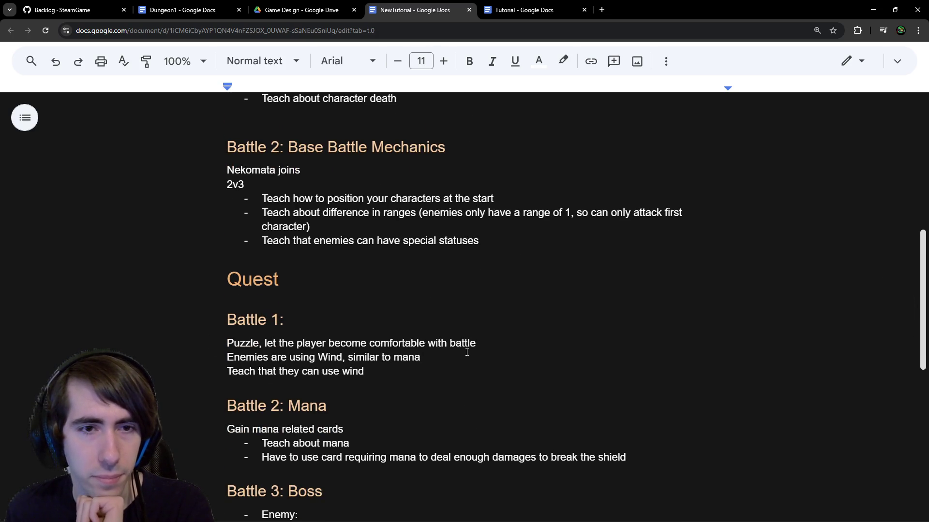
scroll(466, 352, "down", 1)
left_click_drag(271, 310, 356, 309)
Step: Change the enemies line to use 'mana' and drop ', similar to mana'
double_click(334, 297)
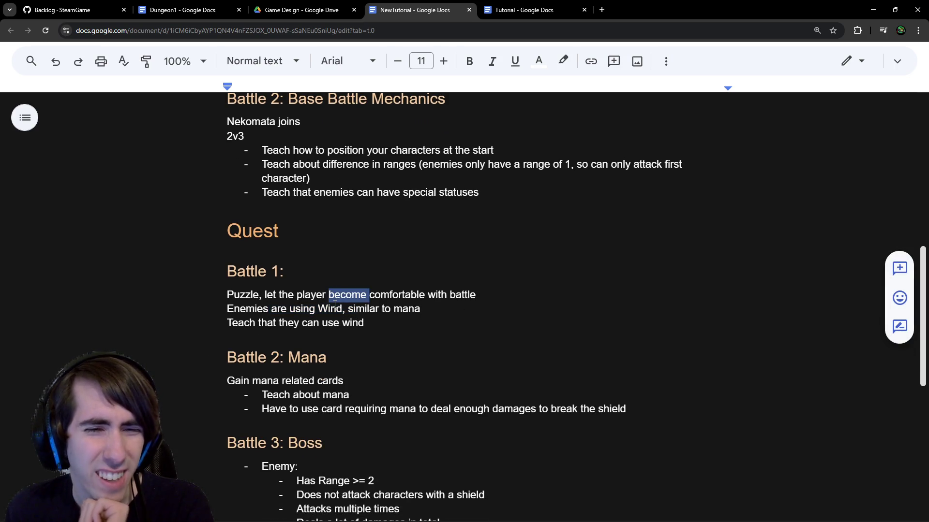
double_click(334, 305)
left_click_drag(440, 312, 320, 310)
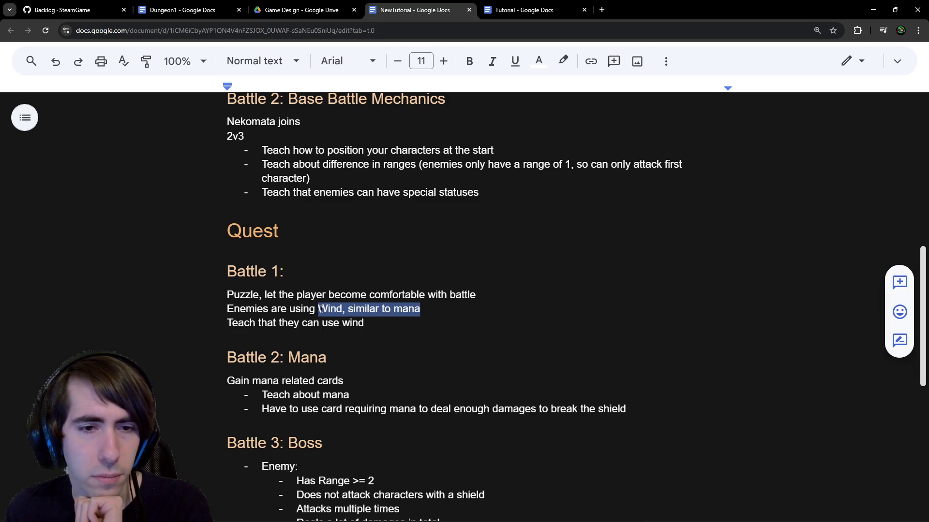
double_click(333, 309)
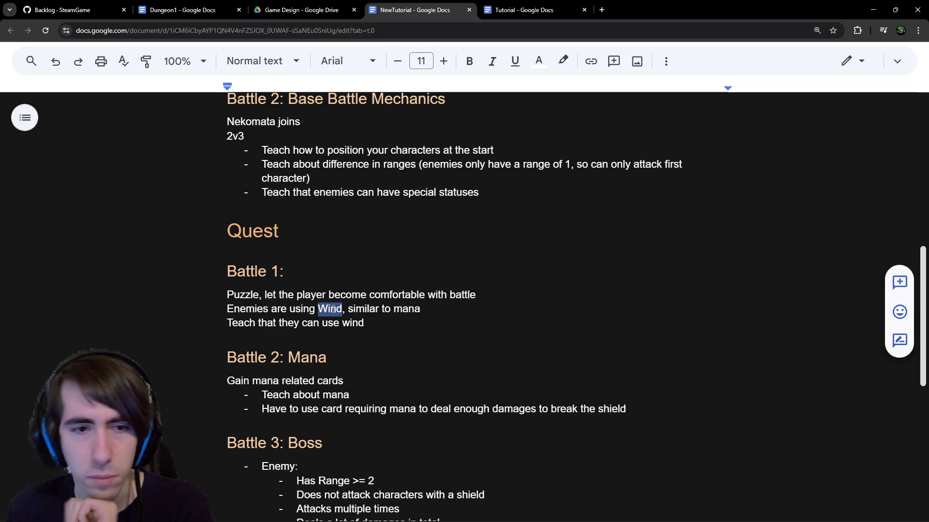
type("mana,")
mouse_move(460, 306)
left_mouse_down()
mouse_move(353, 296)
mouse_move(346, 311)
left_mouse_up()
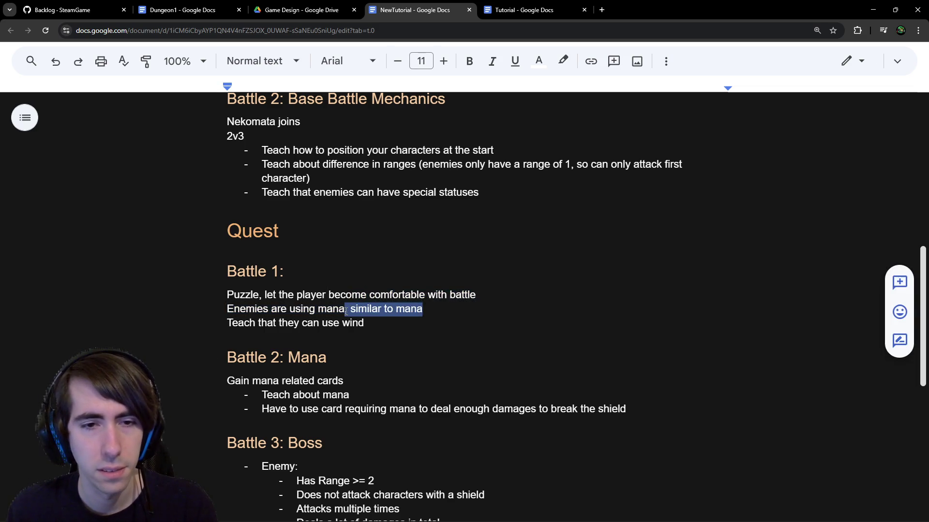
key("BackSpace")
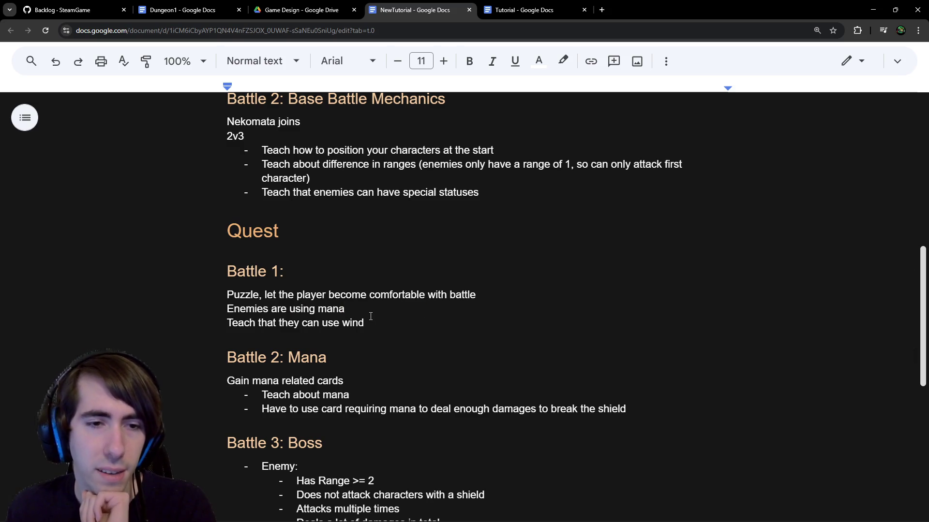
Step: Reword the teach line to 'Teach that they can use mana to launch big attacks'
left_click_drag(421, 326, 226, 323)
double_click(353, 323)
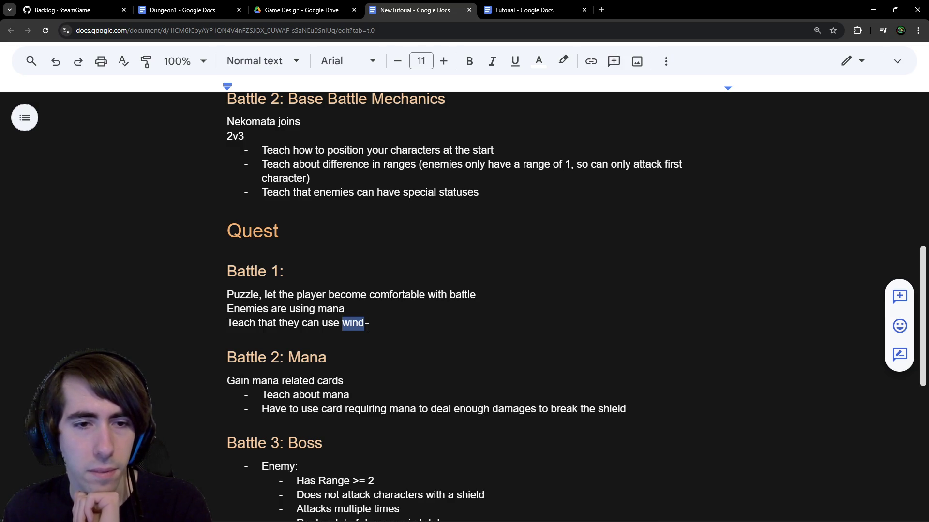
type("m")
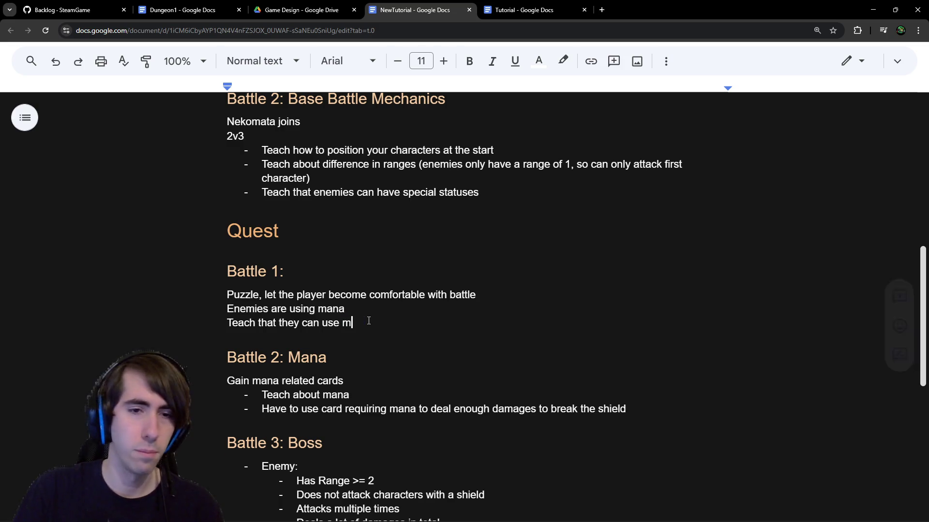
type("ana to launch big attacks")
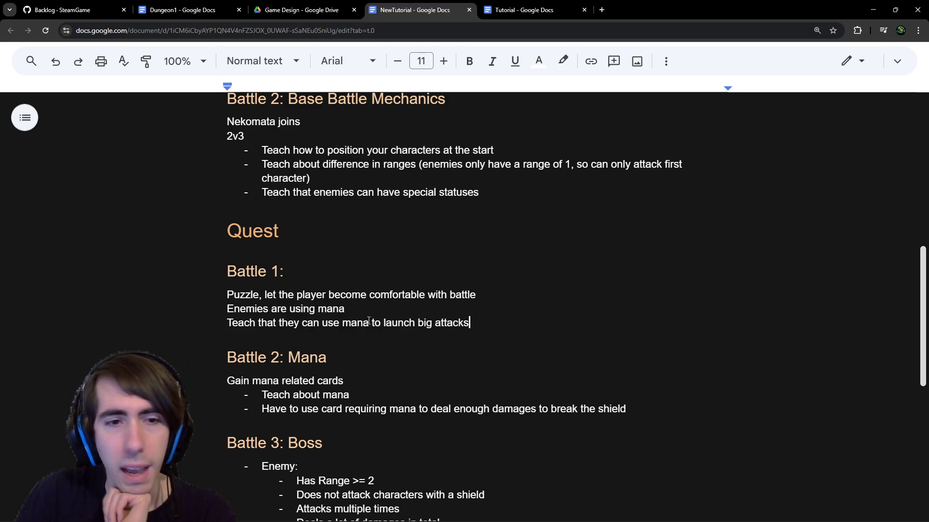
mouse_move(487, 327)
left_mouse_down()
mouse_move(404, 324)
mouse_move(213, 271)
mouse_move(211, 291)
left_mouse_up()
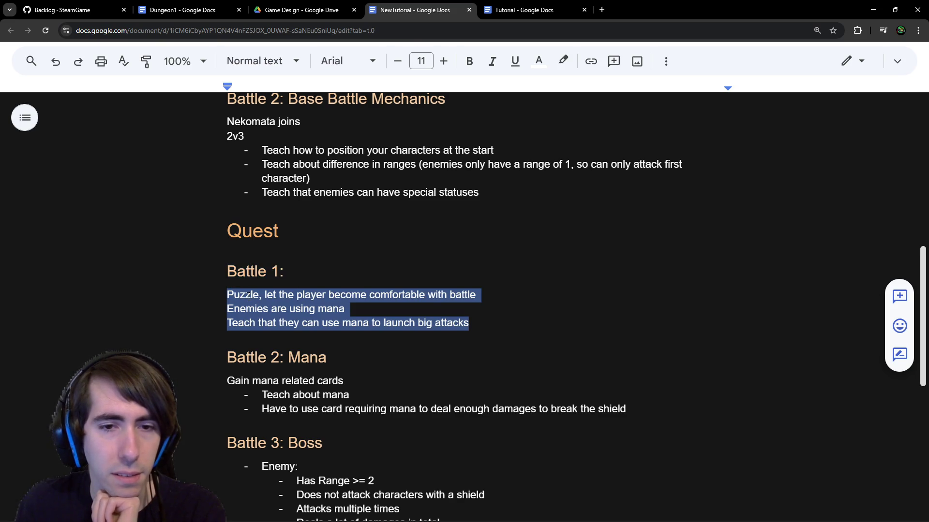
left_click(489, 326)
scroll(488, 325, "down", 1)
left_click_drag(242, 332, 427, 361)
left_click(427, 361)
key("End")
left_click(295, 360, "shift")
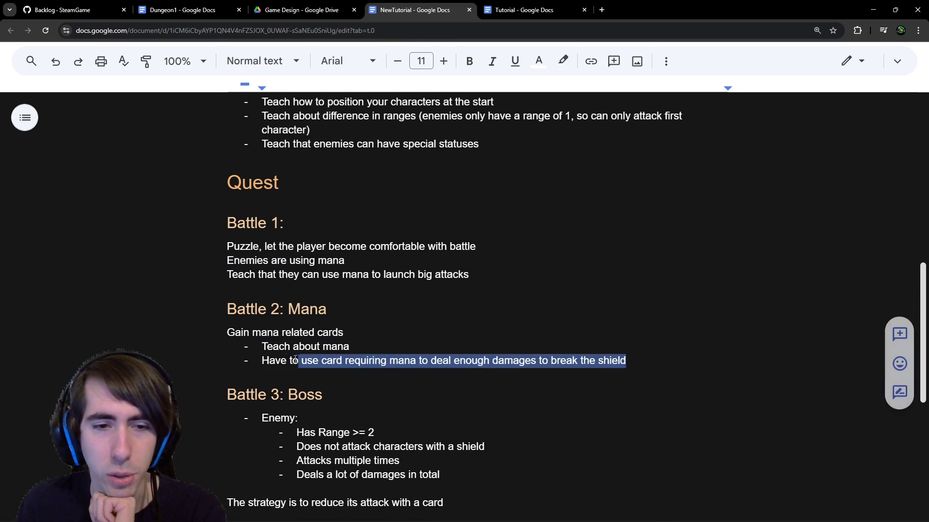
left_click_drag(295, 360, 209, 333)
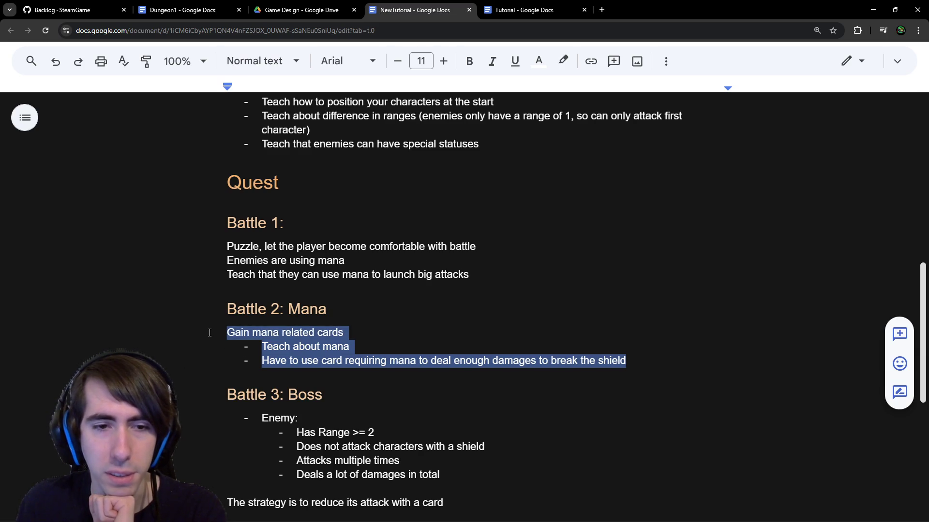
left_click(376, 362)
left_click(474, 274)
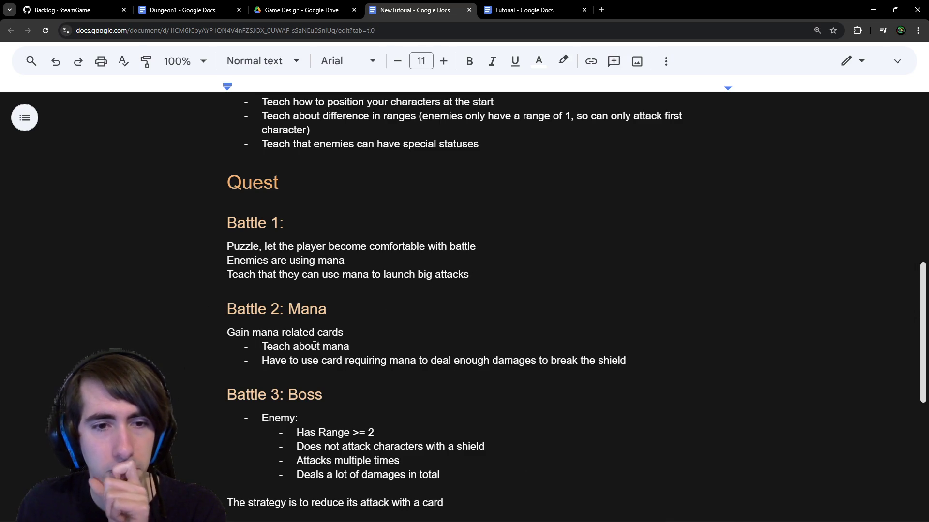
left_click_drag(332, 361, 451, 365)
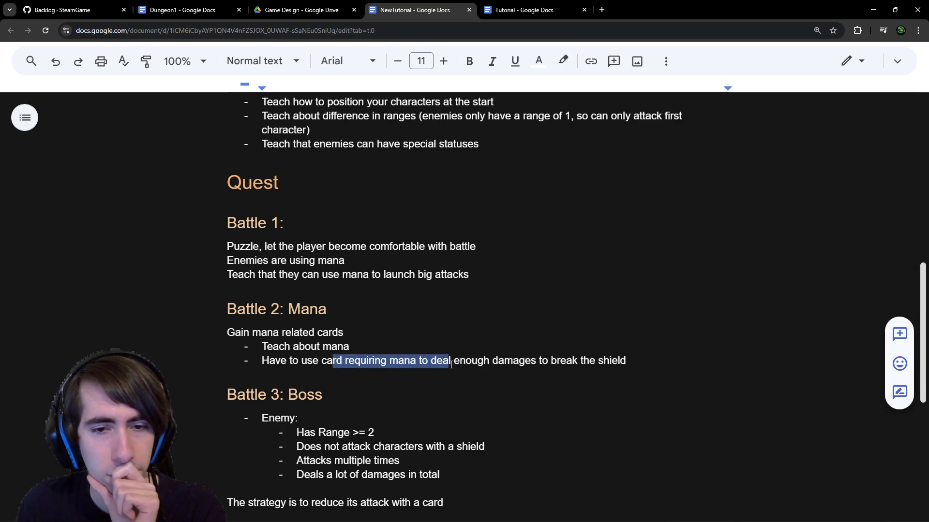
left_click(535, 362)
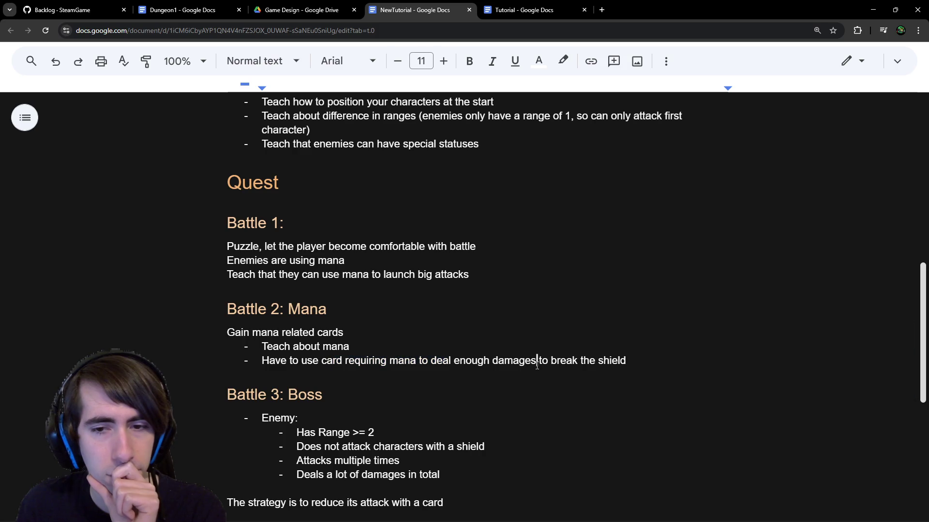
left_click(477, 280)
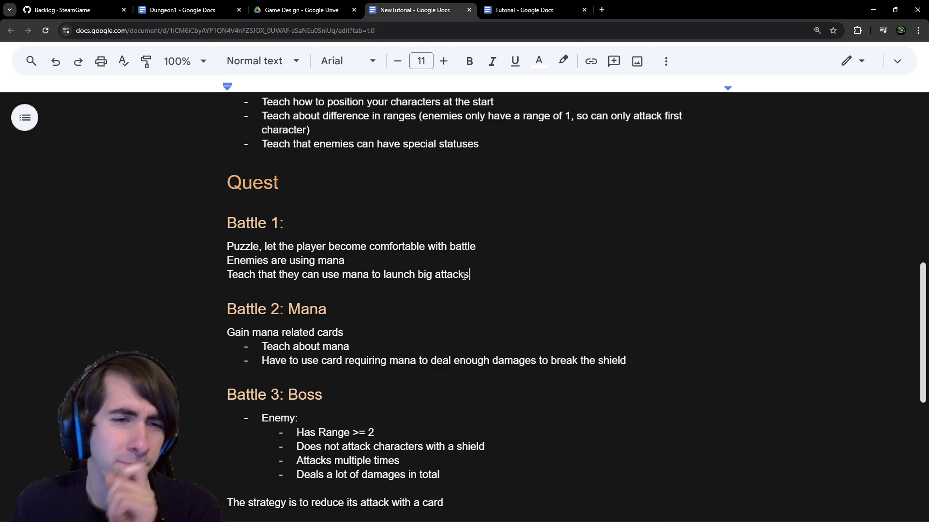
left_click_drag(479, 276, 213, 273)
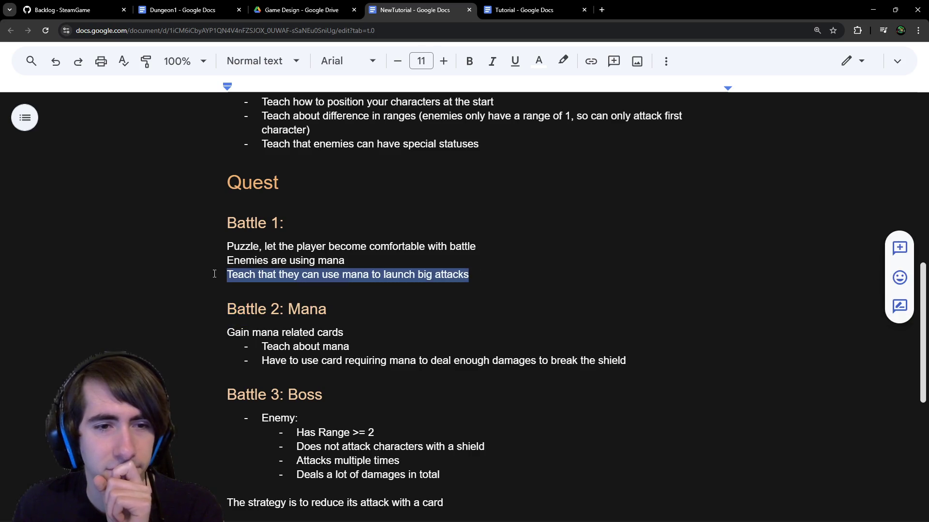
left_click(512, 288)
mouse_move(489, 276)
left_mouse_down()
mouse_move(227, 277)
mouse_move(227, 264)
left_mouse_up()
left_click(498, 274)
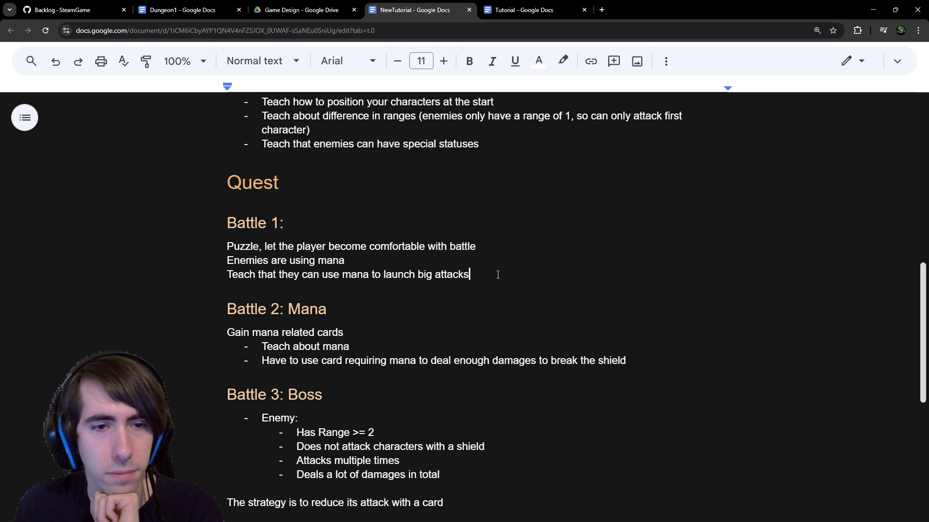
Step: Change 'Enemies are using mana' back to 'Enemies are using wind'
double_click(333, 259)
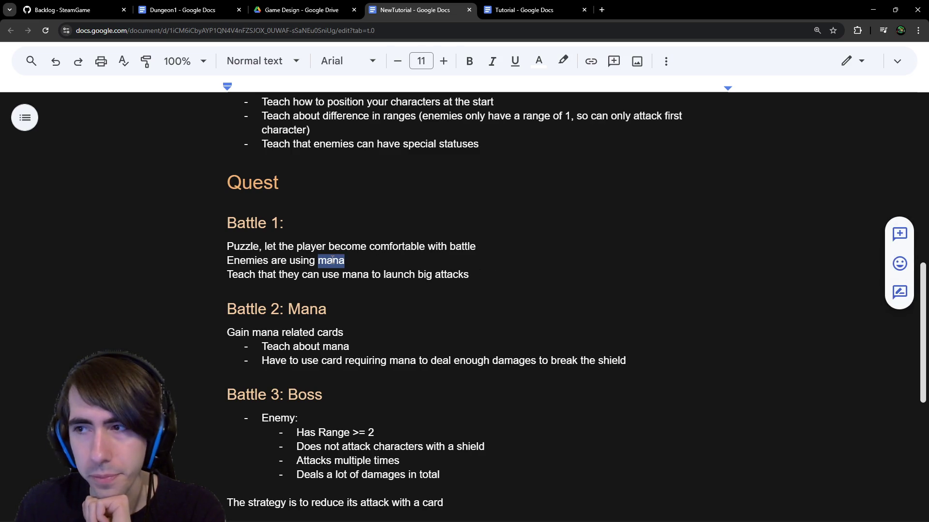
scroll(336, 260, "up", 1)
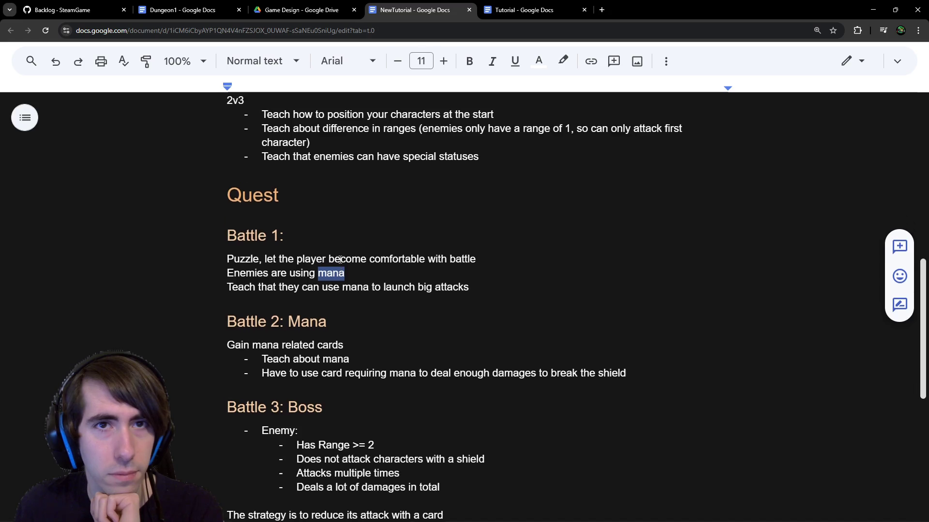
scroll(340, 259, "down", 1)
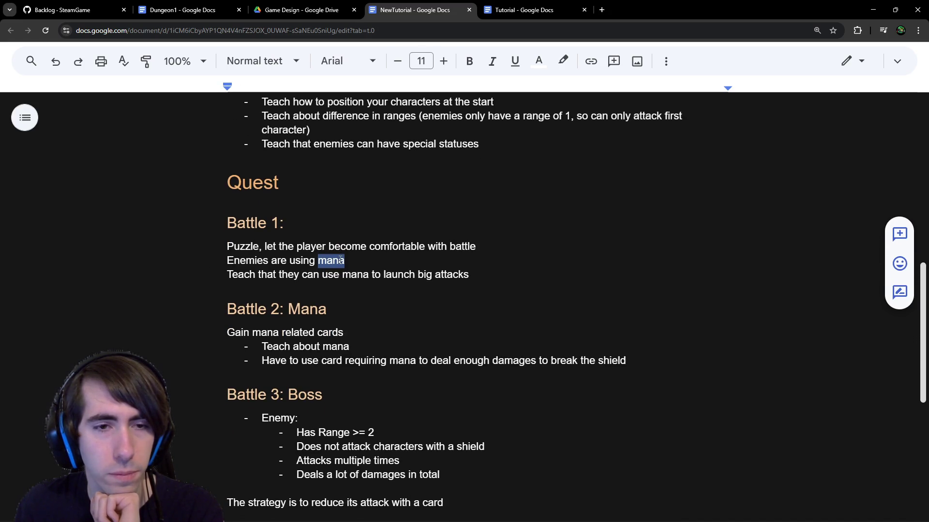
scroll(488, 280, "up", 2)
scroll(487, 279, "down", 2)
type("wind")
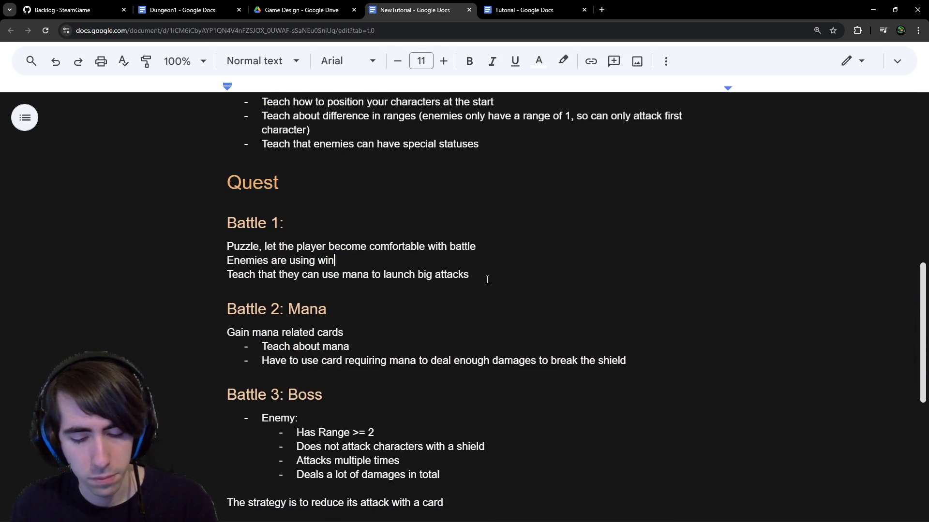
Step: Delete the 'Teach that they can use mana to launch big attacks' line
left_click(494, 282)
left_click(165, 281, "shift")
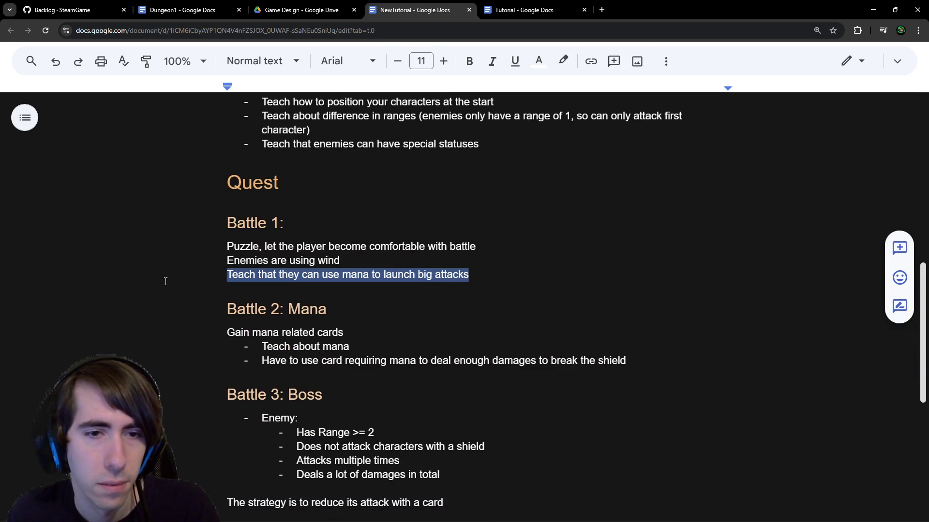
key("BackSpace")
key("BackSpace")
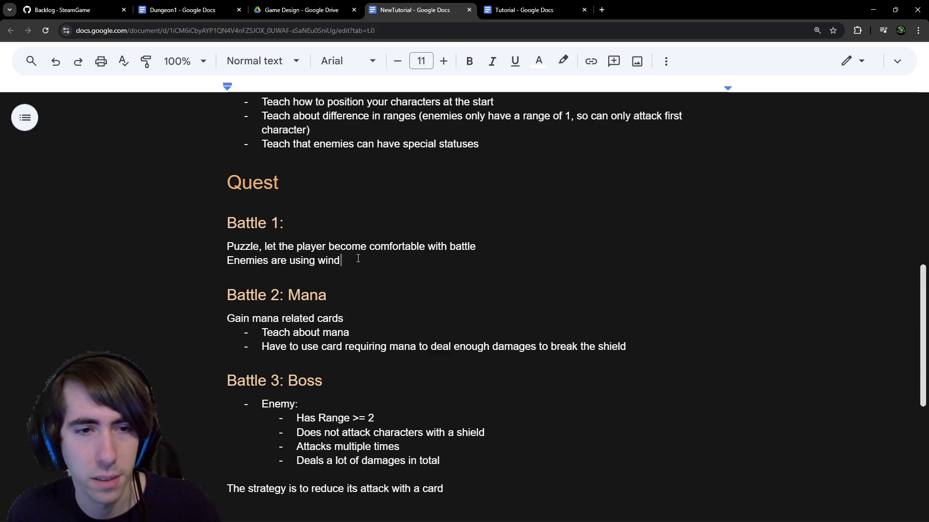
key("ctrl+z")
left_click(488, 272)
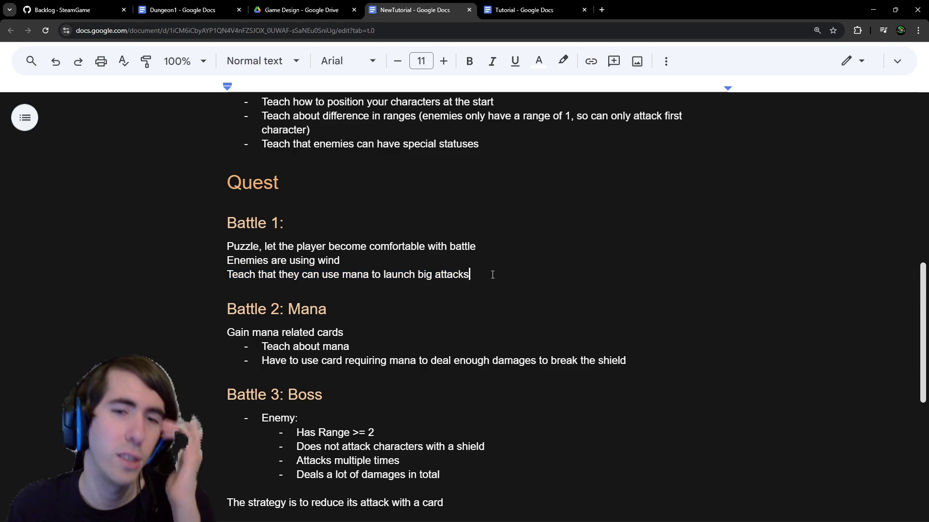
left_click_drag(491, 272, 212, 281)
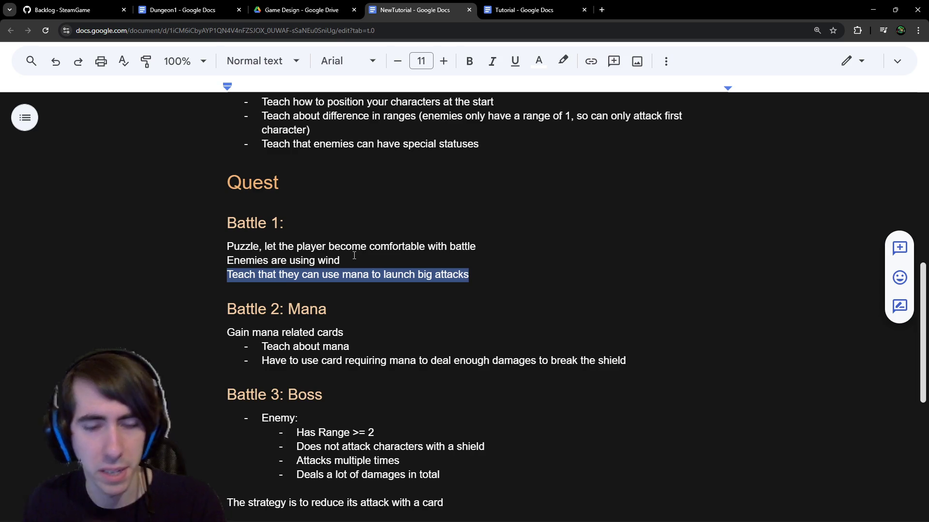
key("BackSpace")
key("BackSpace")
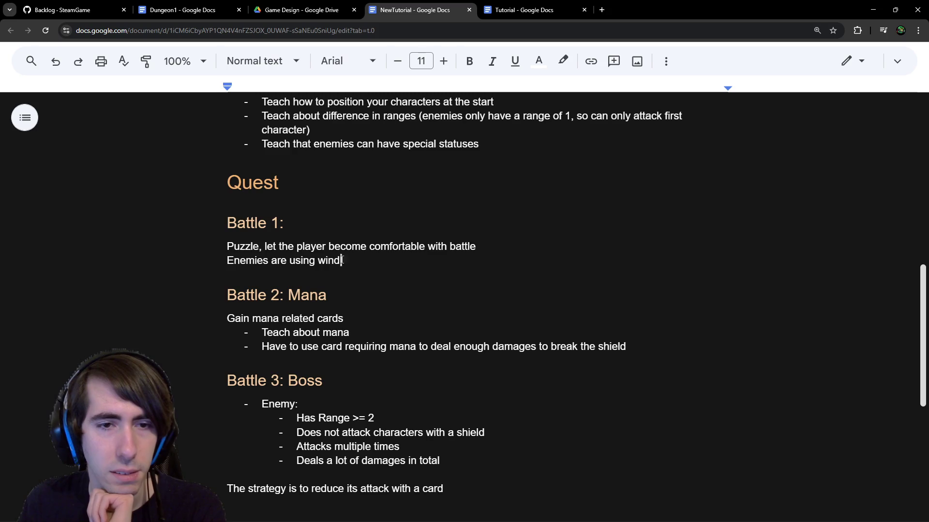
triple_click(341, 260)
scroll(539, 286, "up", 4)
left_click(540, 285)
scroll(540, 285, "up", 1)
scroll(539, 285, "down", 2)
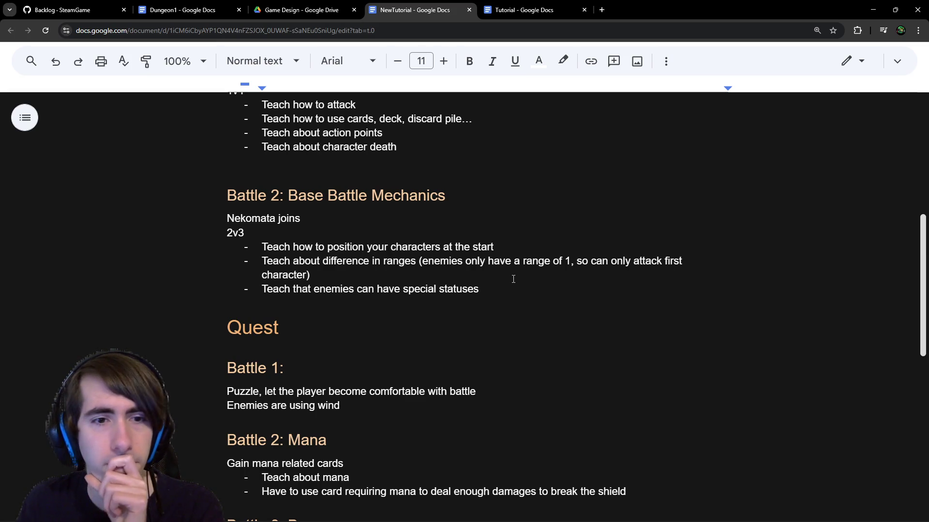
left_click(570, 315)
left_click(531, 296)
scroll(530, 296, "down", 1)
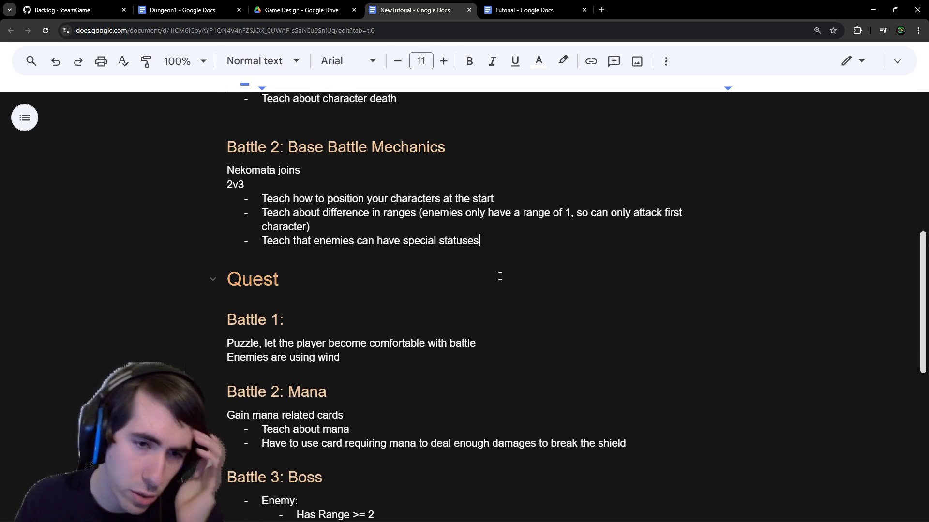
left_click(509, 358)
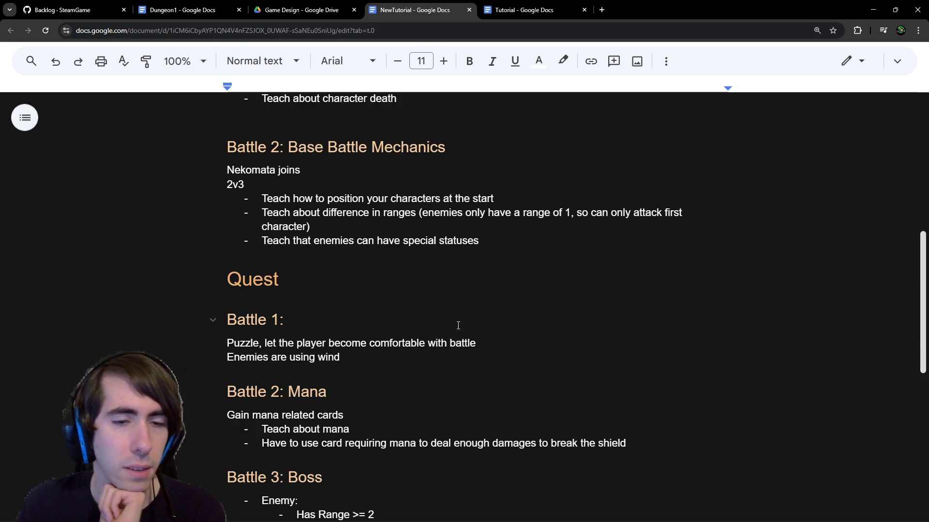
scroll(454, 325, "down", 2)
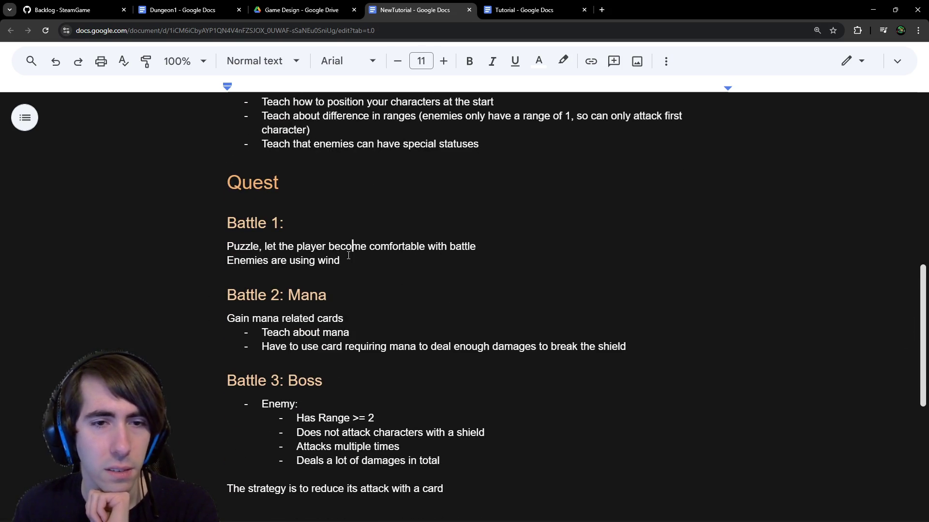
left_click(268, 290)
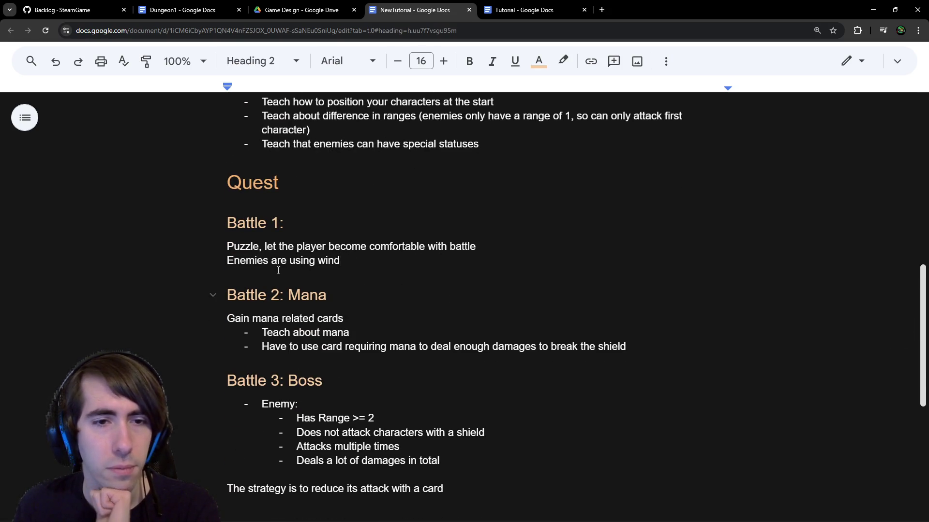
left_click(354, 265)
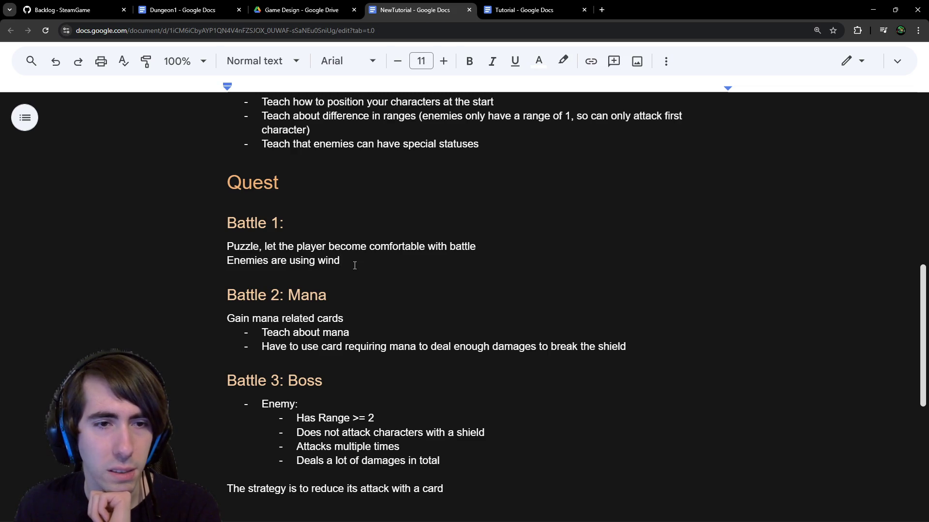
scroll(355, 265, "down", 2)
scroll(354, 266, "up", 2)
scroll(354, 266, "down", 1)
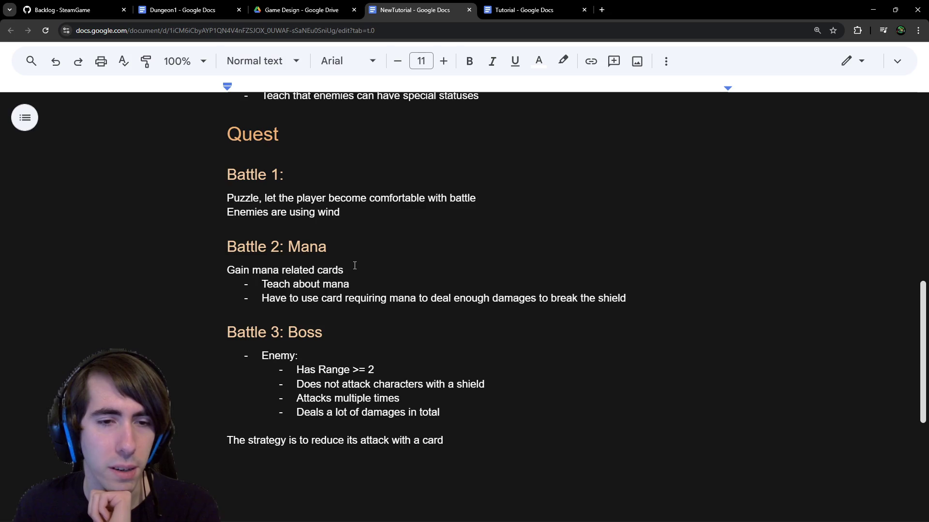
scroll(354, 266, "down", 2)
scroll(354, 266, "up", 2)
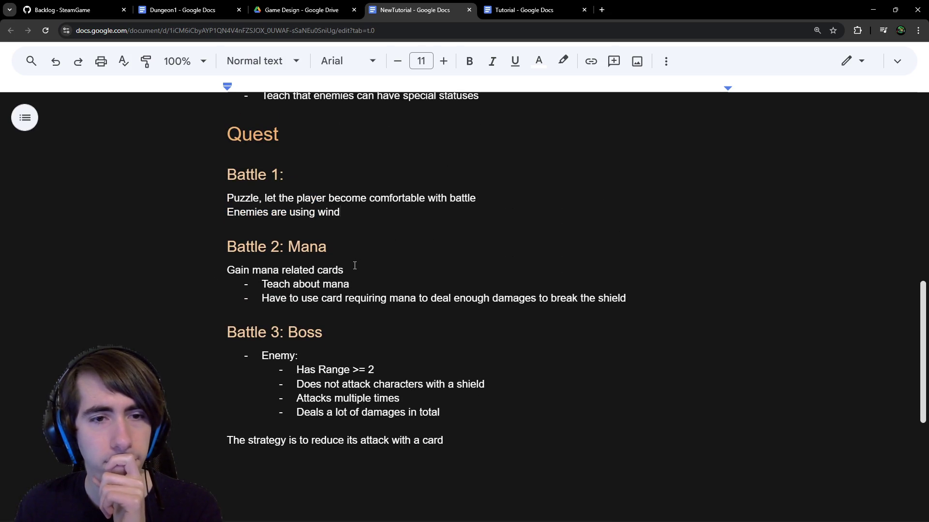
left_click_drag(322, 298, 590, 299)
left_click(590, 300)
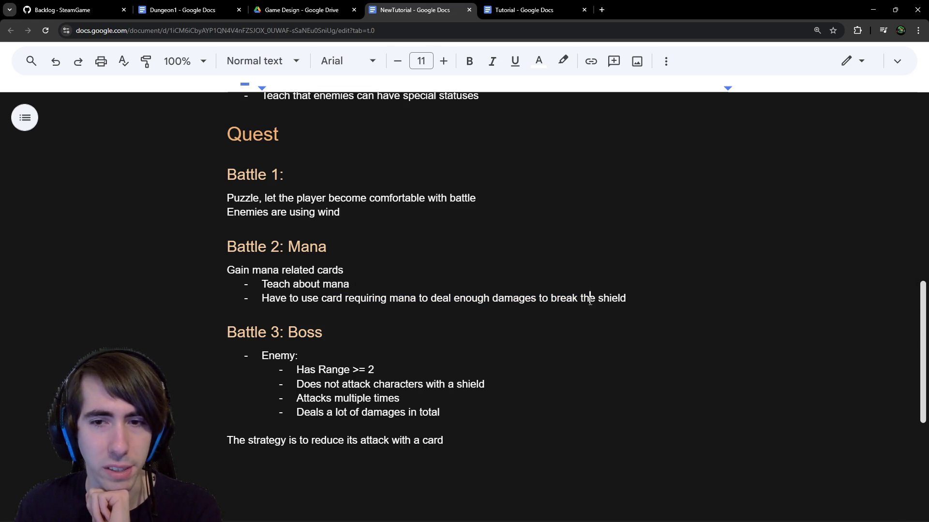
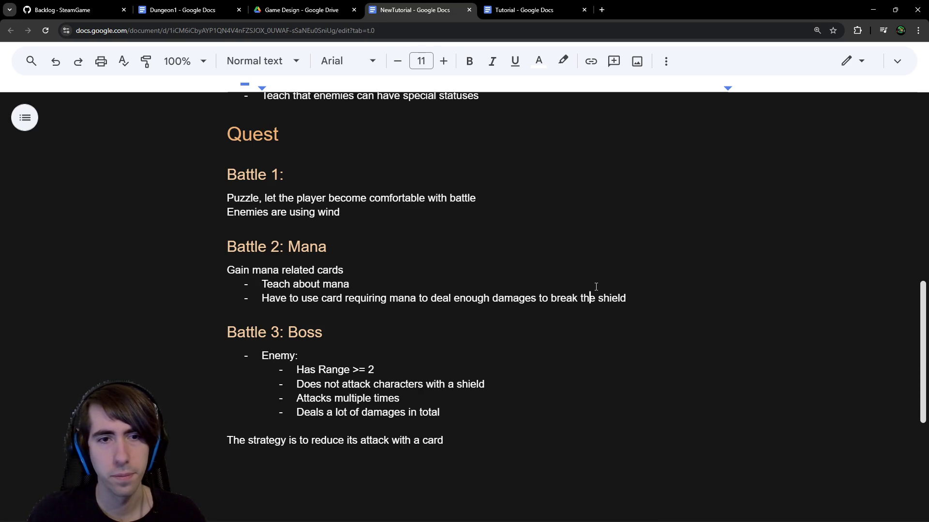
Step: Rename the Quest heading to 'Quest 1'
scroll(619, 387, "down", 2)
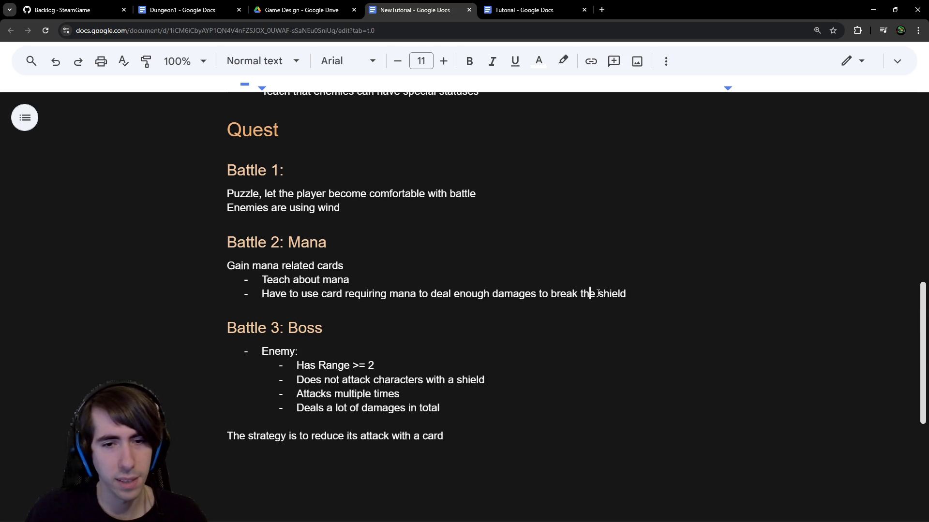
scroll(592, 420, "up", 2)
left_click_drag(484, 441, 227, 353)
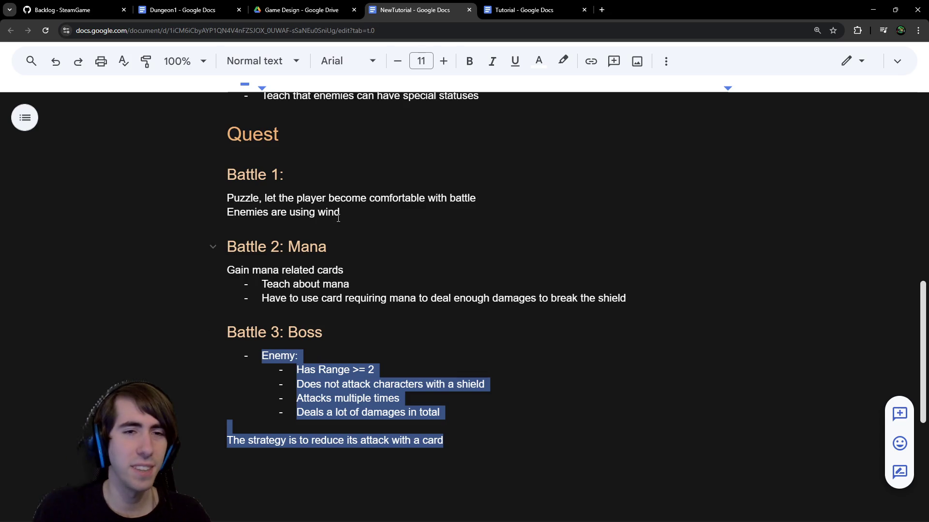
left_click(447, 237)
left_click(369, 215)
left_click(217, 176, "shift")
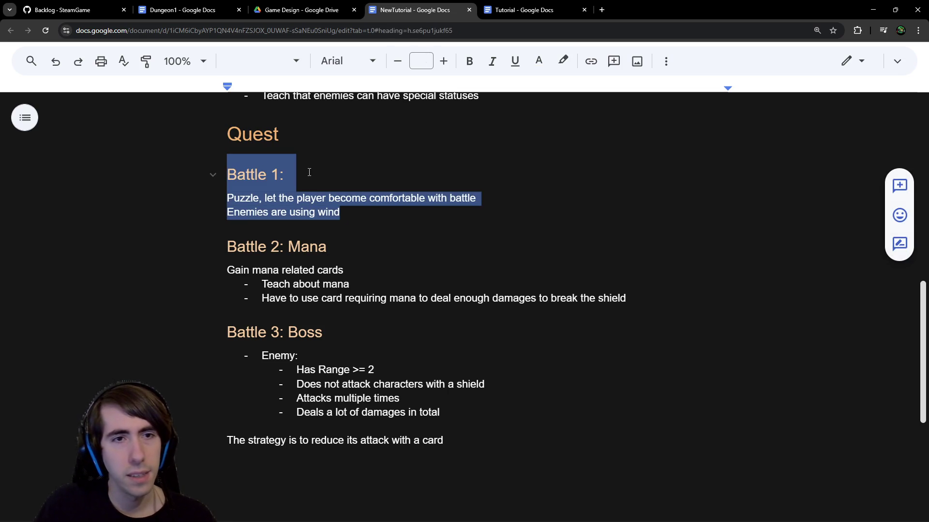
left_click(311, 134)
type("1")
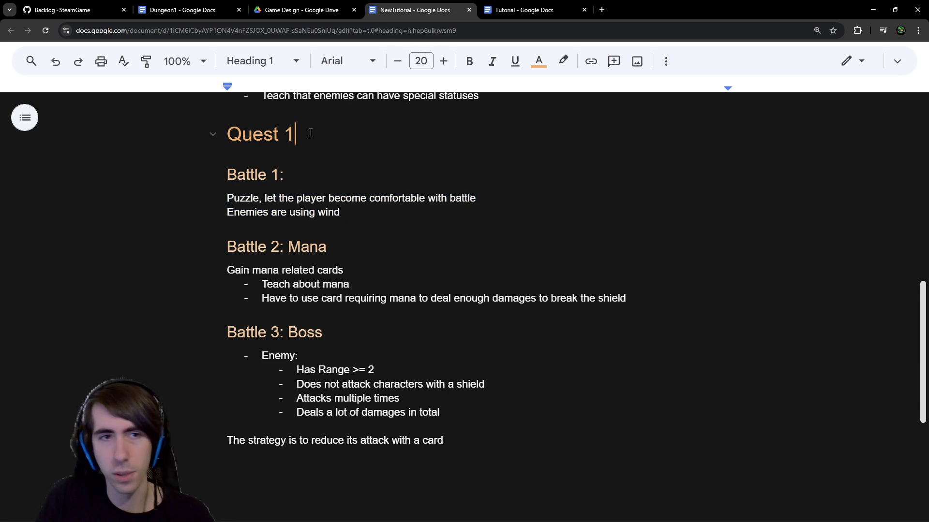
Step: Paste a copy of the heading below the strategy line and change it to 'Quest 2'
triple_click(311, 133)
key("ctrl+c")
scroll(291, 290, "down", 2)
left_click(278, 378)
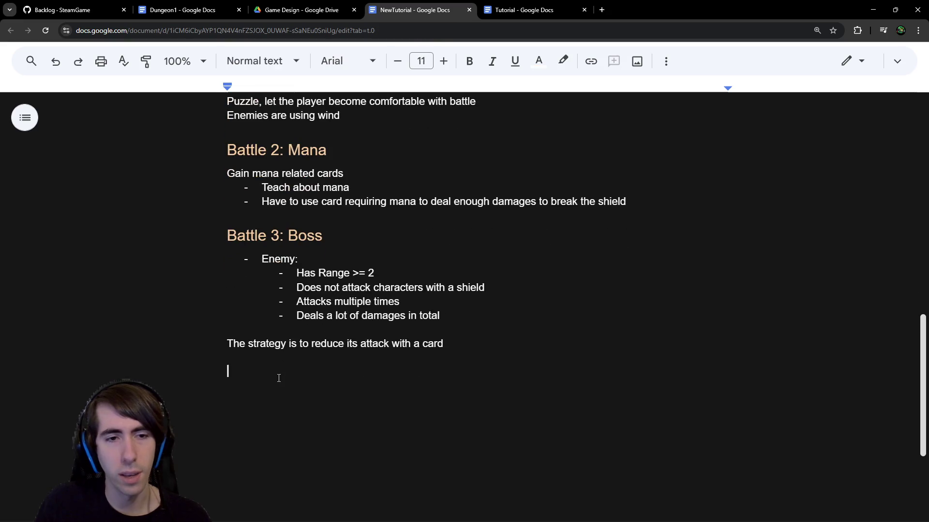
key("ctrl+v")
key("BackSpace")
type("2")
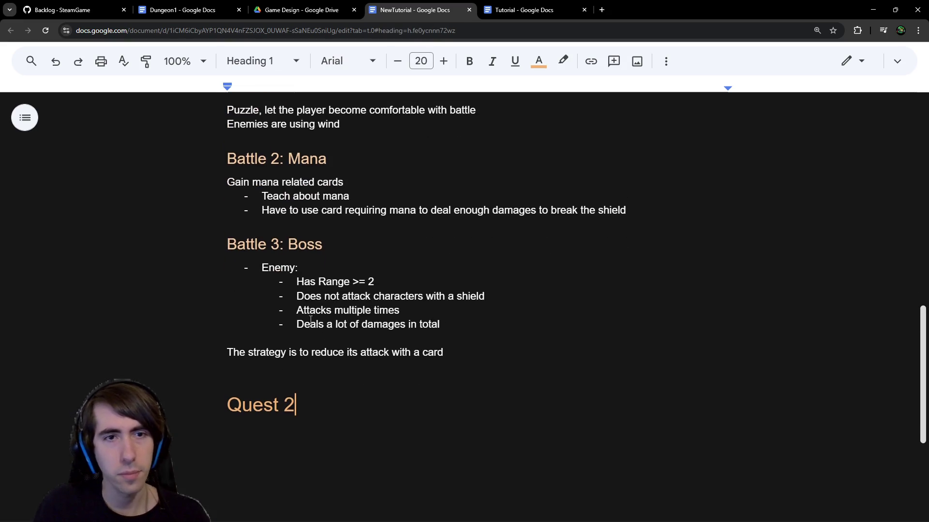
Step: Paste the 'Battle 1:' heading under Quest 2 and begin the line 'Enemies can use wind to throw'
scroll(310, 319, "up", 2)
left_click_drag(319, 180, 184, 182)
key("ctrl+c")
scroll(185, 183, "down", 1)
left_click(297, 466)
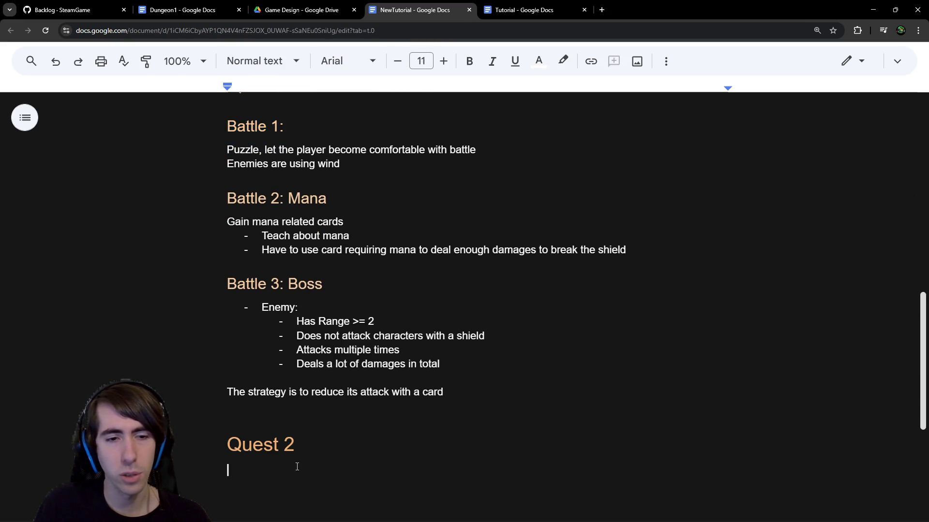
key("ctrl+v")
key("Return")
scroll(302, 247, "down", 1)
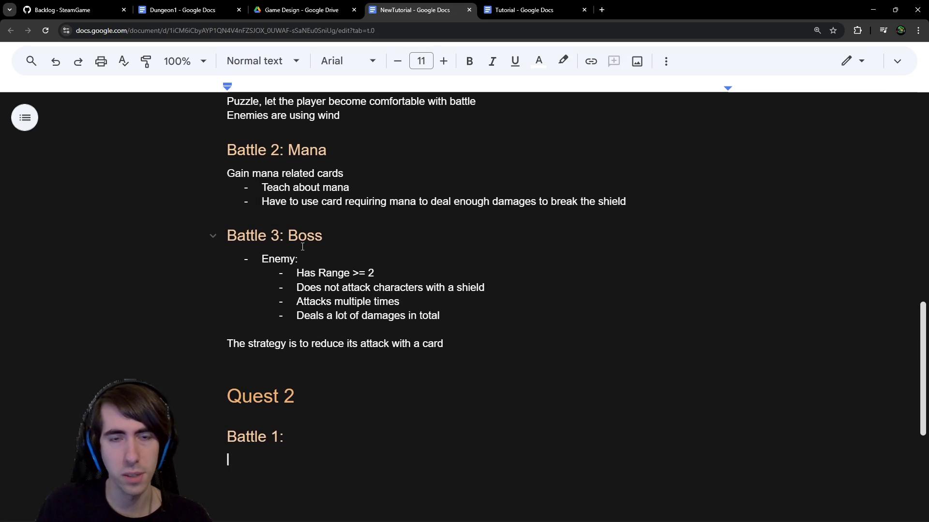
type("Enemies can use wind to throw")
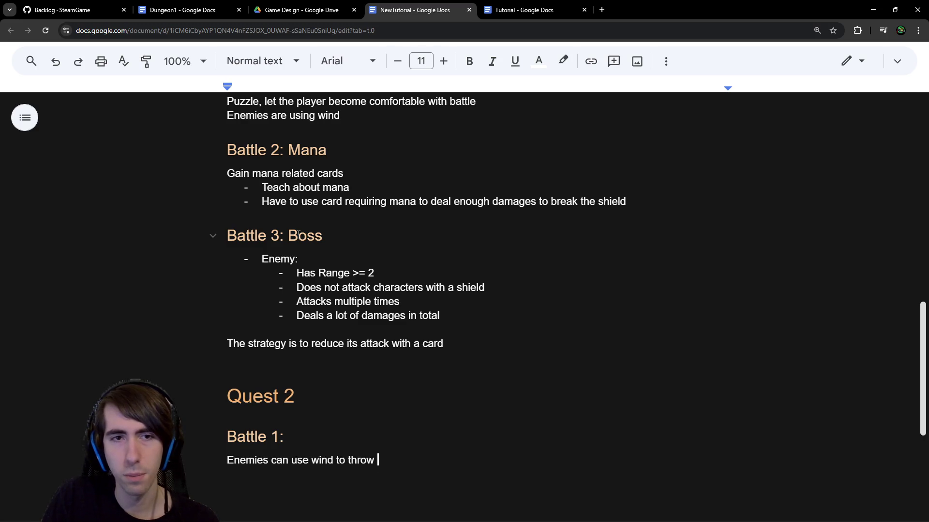
scroll(321, 203, "up", 3)
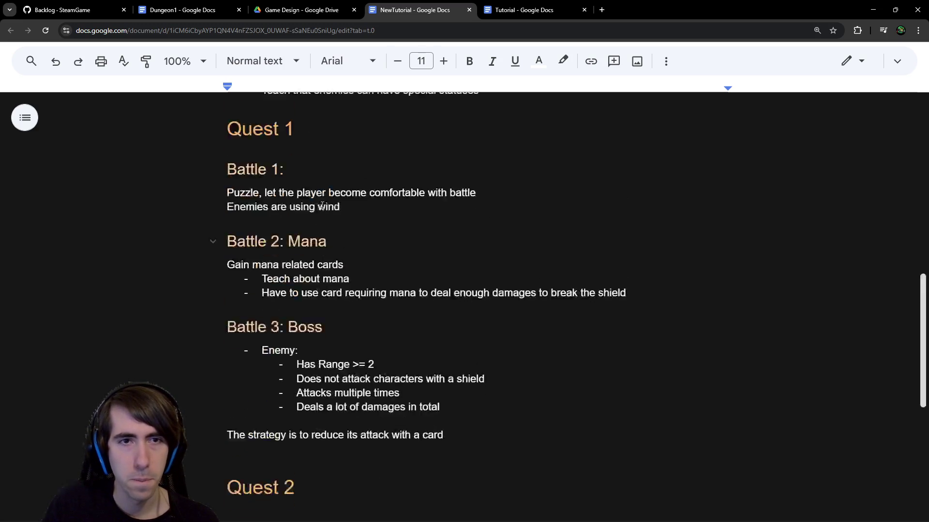
Step: Add 'They consume wind to throw more powerful attacks' below 'Enemies are using wind'
left_click(365, 258)
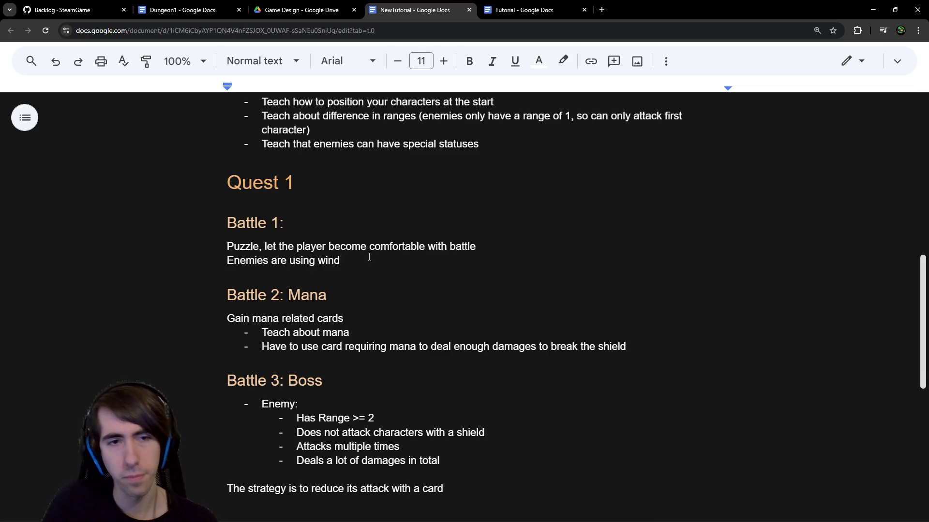
key("Return")
type("They can use wind")
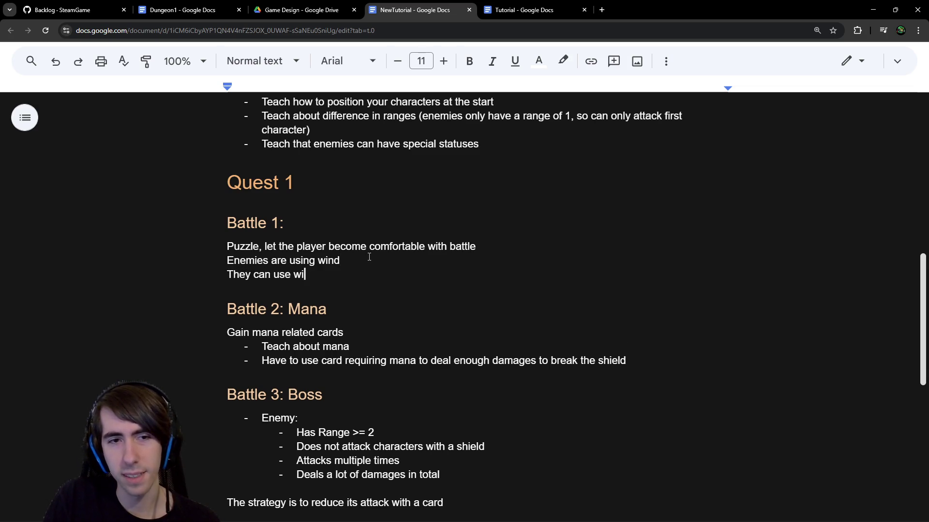
key("BackSpace")
key("BackSpace")
key("BackSpace")
type("consume wind to hr")
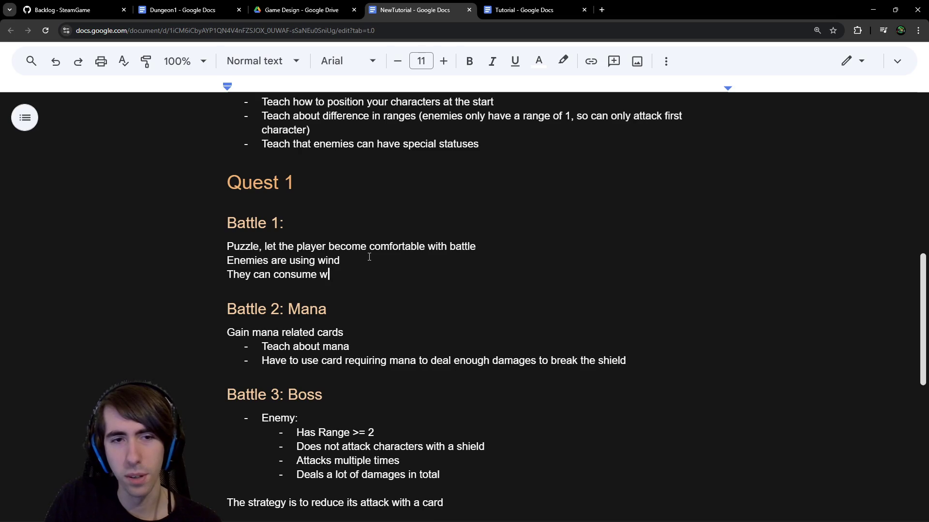
key("BackSpace")
key("BackSpace")
type("th")
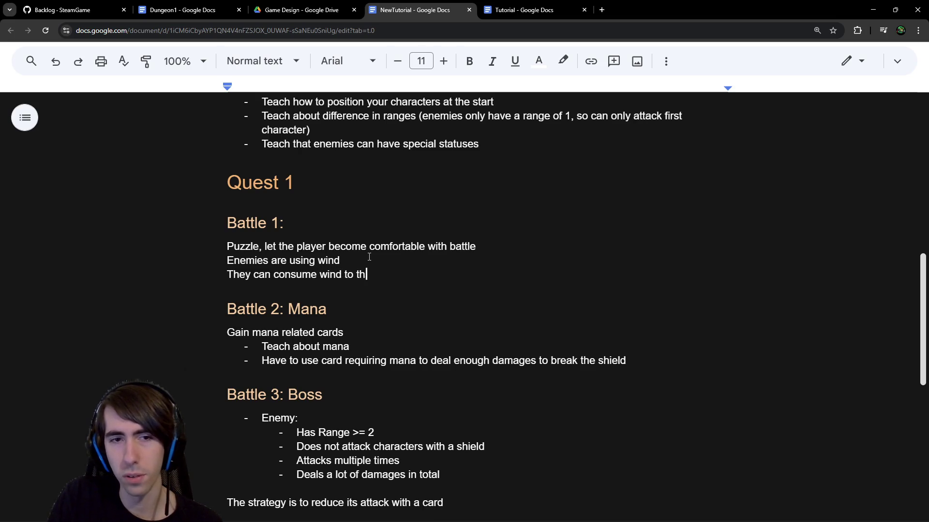
type("row more powerful attacks.")
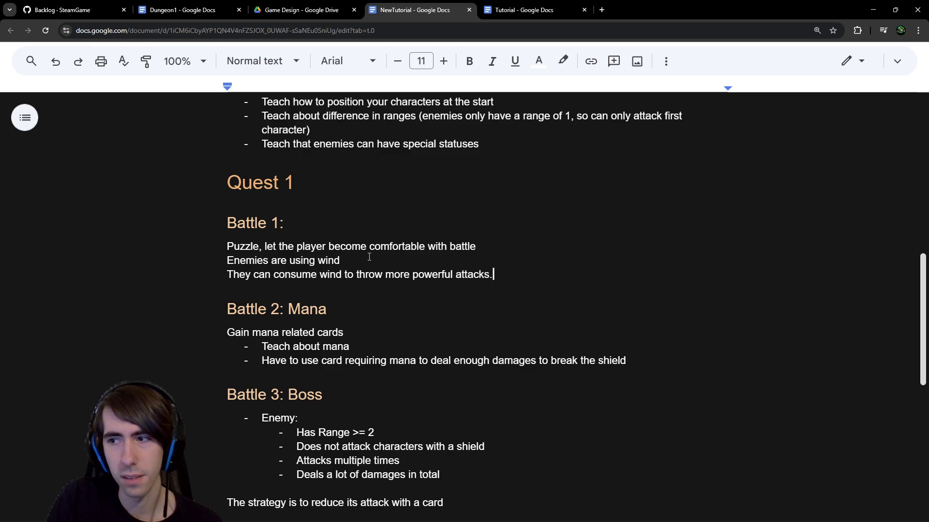
key("BackSpace")
Step: Add 'You can reduce their wind charges by attacking them.' on the next line
key("Return")
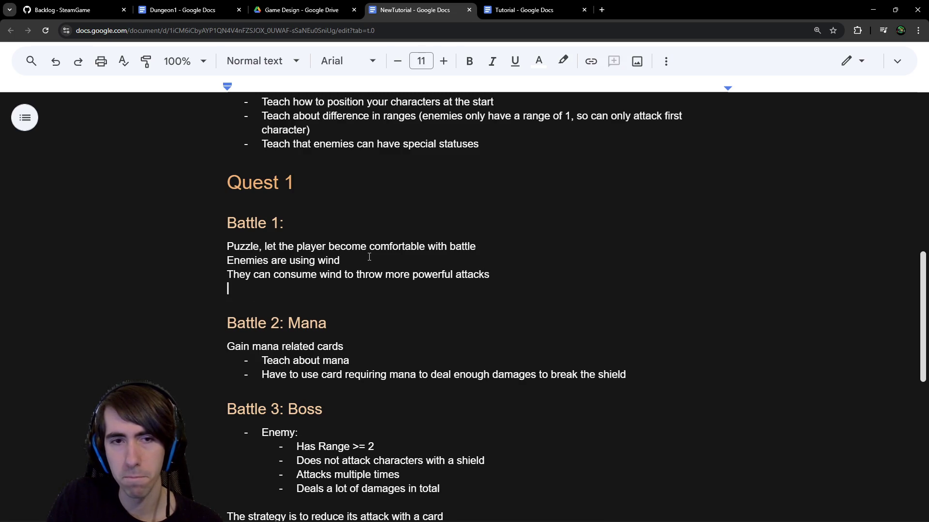
type("You")
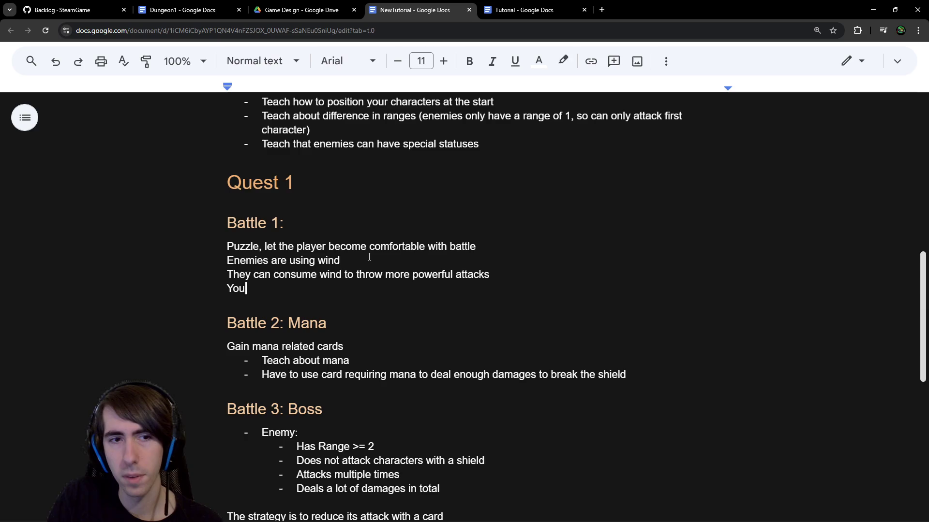
type(" can reduce t")
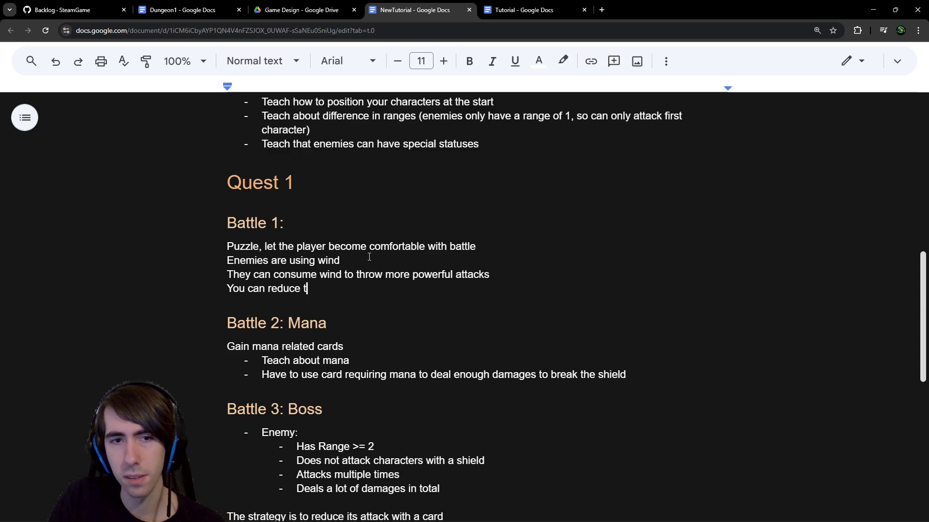
type("heir wind charg")
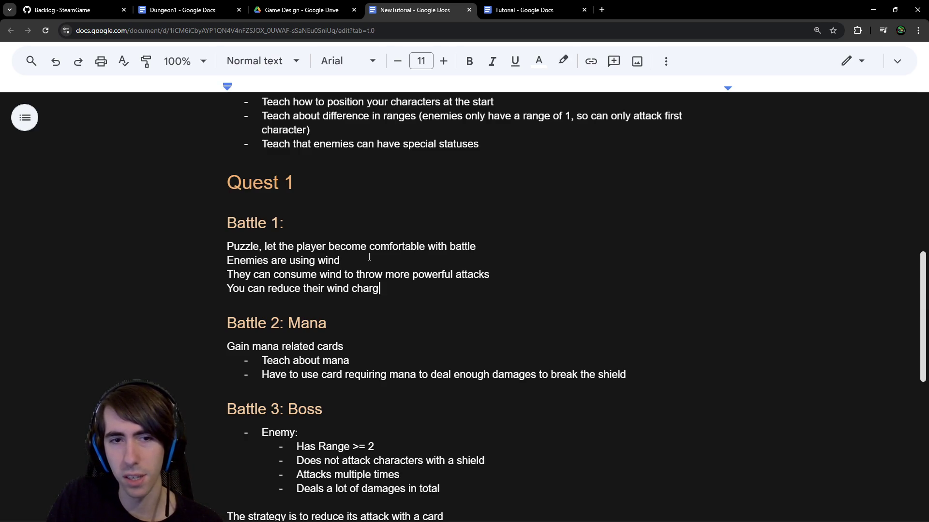
type("es by ")
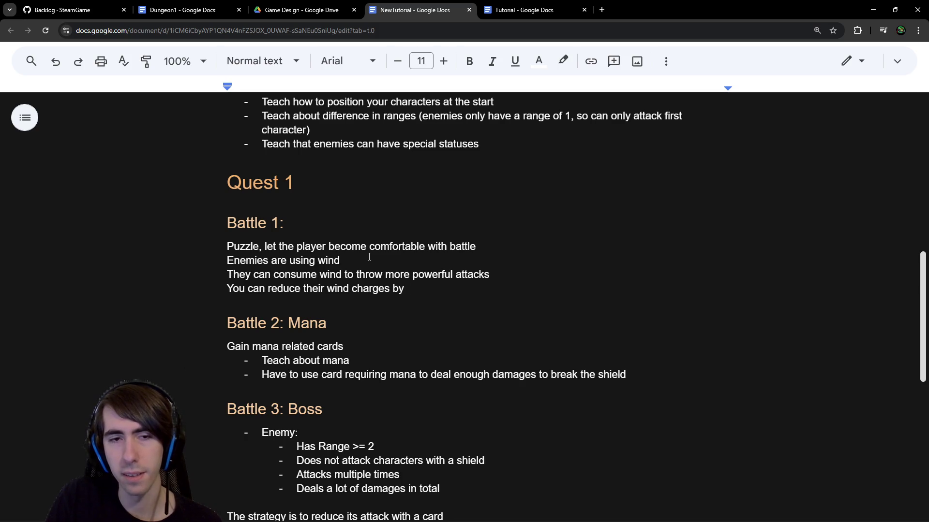
type("attacks")
key("ctrl+BackSpace")
type("attacking")
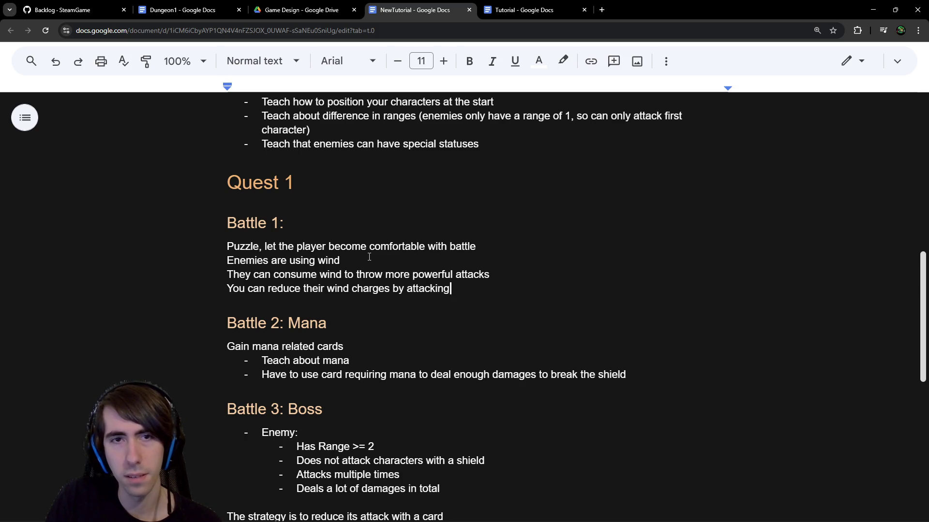
type(" them.")
scroll(369, 257, "up", 3)
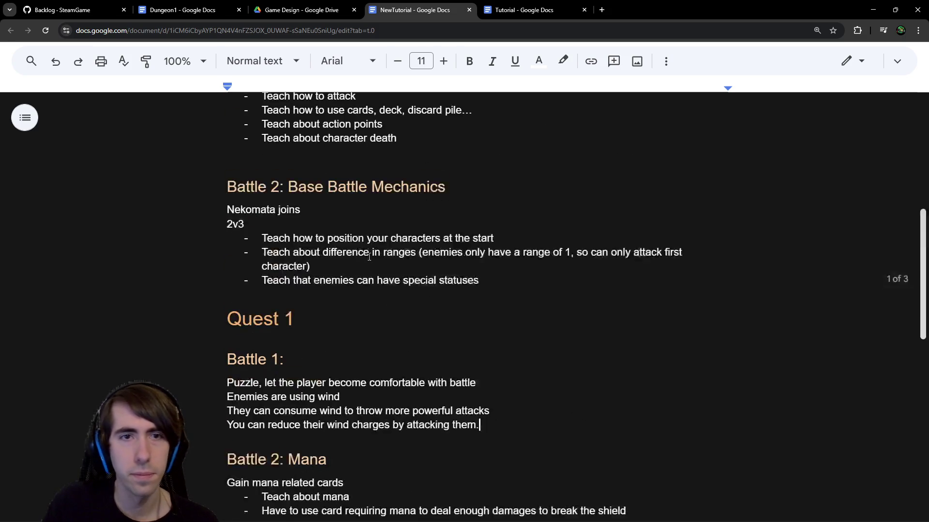
Step: Add an 'Enemies have wind' bullet below the special statuses bullet
left_click(450, 296)
left_click(449, 296)
double_click(346, 261)
left_click(503, 262)
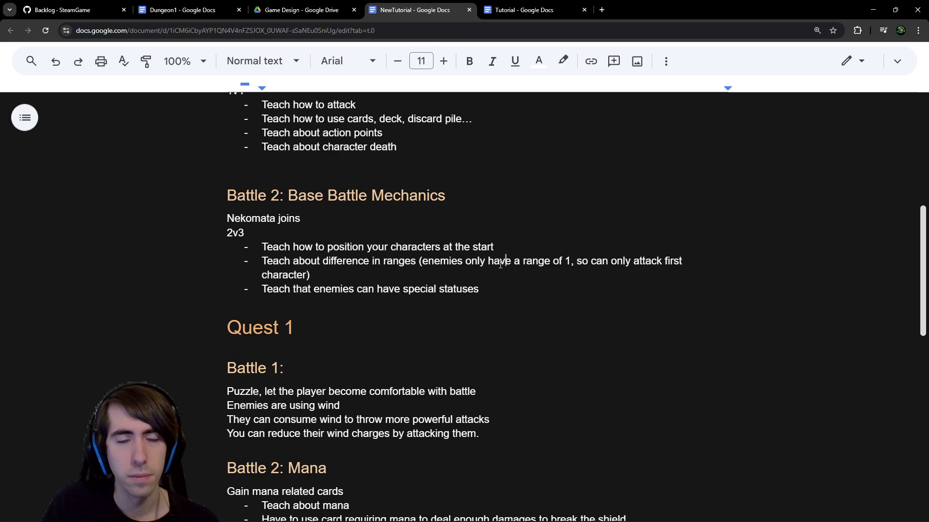
left_click(498, 427)
scroll(497, 429, "down", 2)
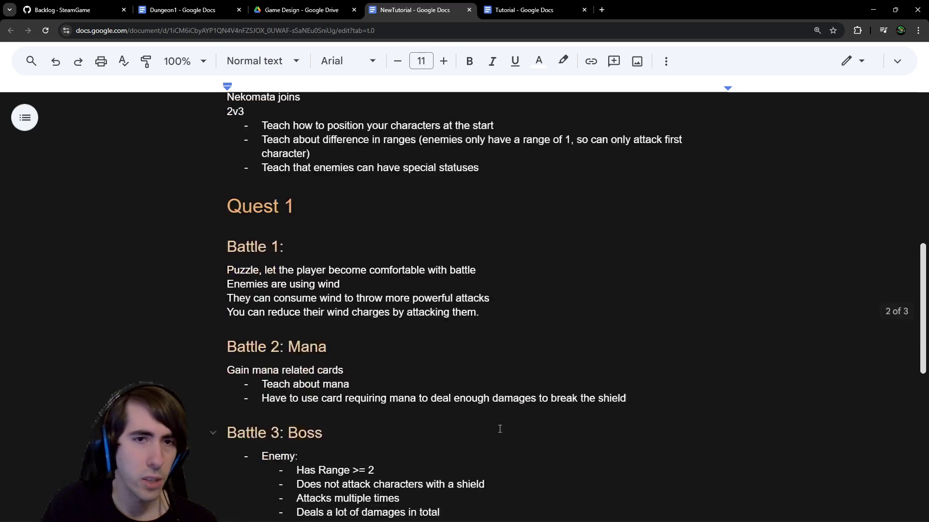
scroll(540, 245, "up", 1)
left_click(540, 244)
key("Return")
type("Enemies have")
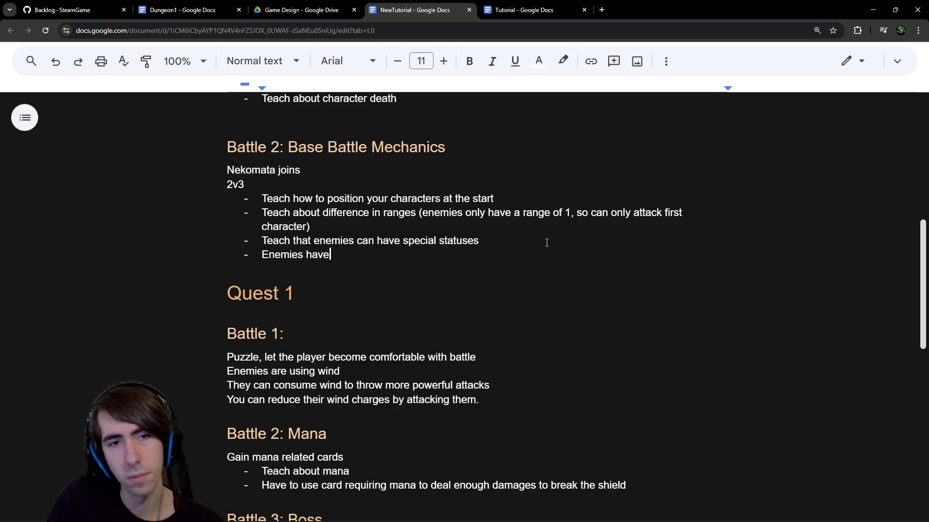
type(" wind")
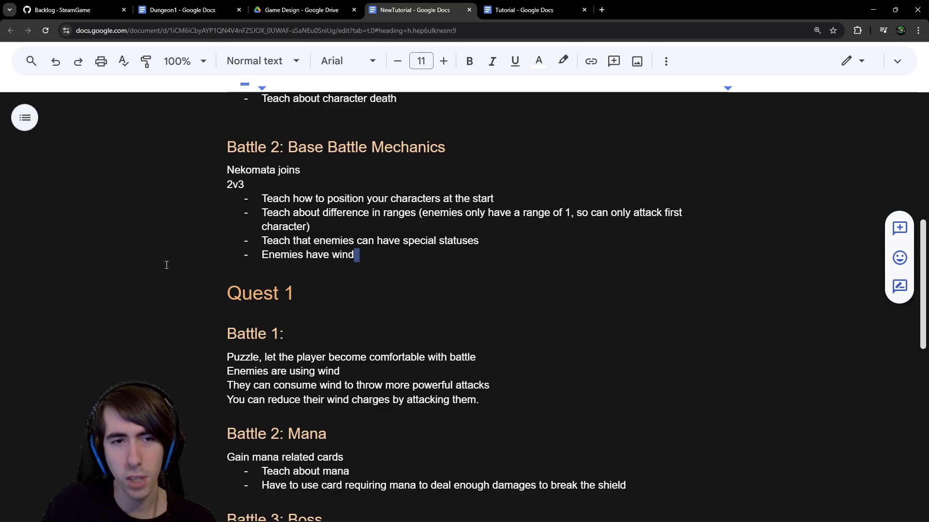
key("shift+Home")
Step: Return to the NewTutorial document and view the Quest 1 Battle 3: Boss notes
scroll(330, 206, "up", 1)
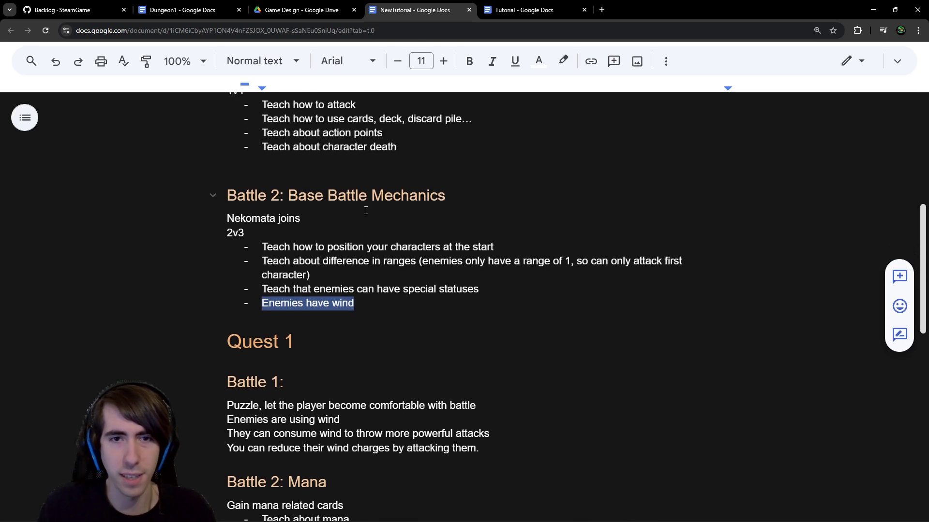
scroll(369, 209, "down", 5)
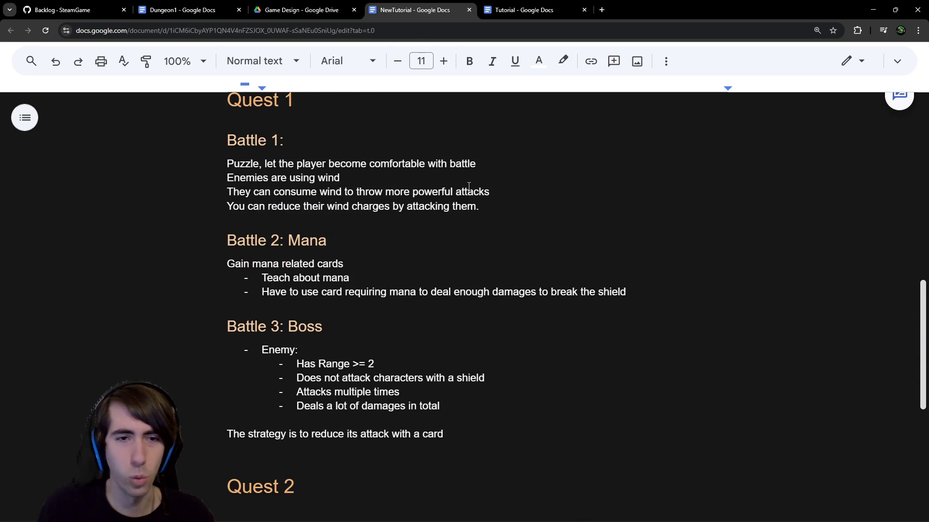
scroll(448, 203, "down", 3)
left_click_drag(730, 4, 255, 2)
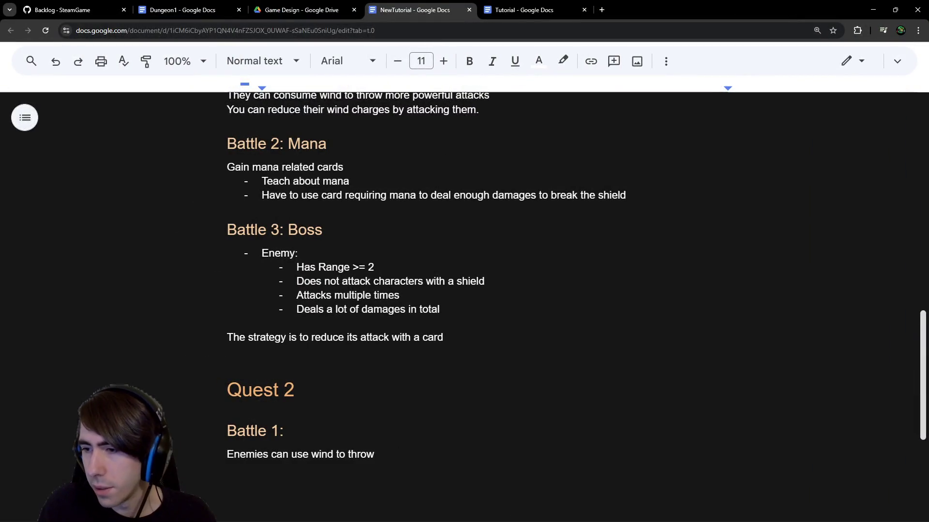
key("alt+Tab")
left_click(368, 24)
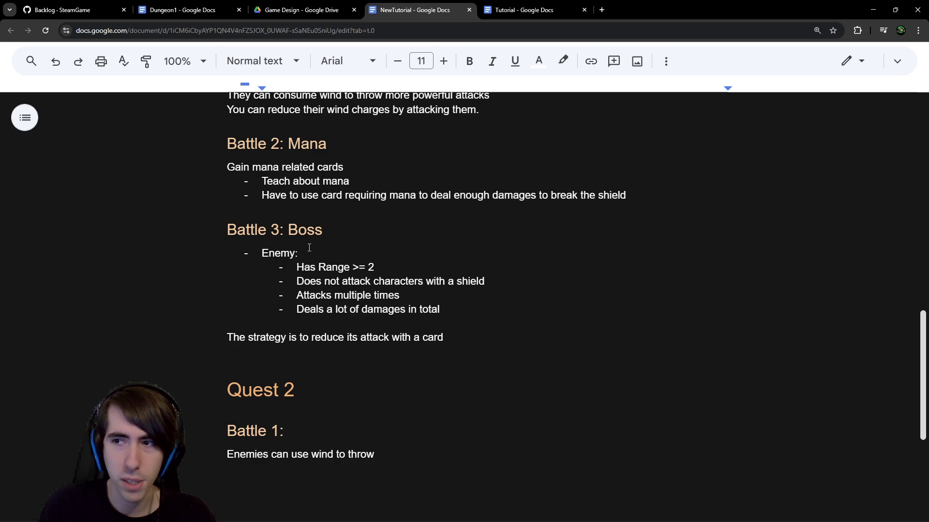
scroll(331, 417, "down", 3)
Step: Delete the 'Enemies can use wind to throw' line under Quest 2's Battle 1
left_click(409, 325)
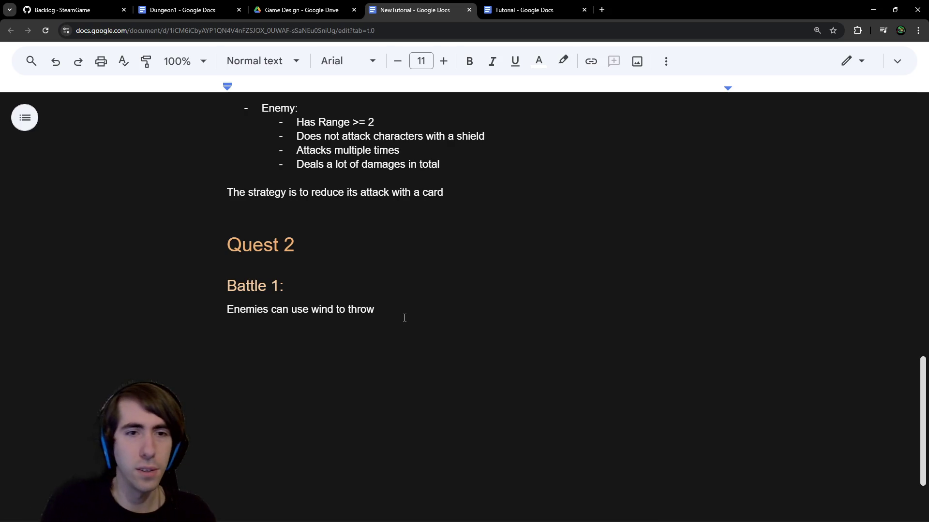
left_click(296, 263)
double_click(310, 267)
left_click(359, 310)
mouse_move(386, 312)
left_mouse_down()
mouse_move(403, 313)
mouse_move(214, 311)
left_mouse_up()
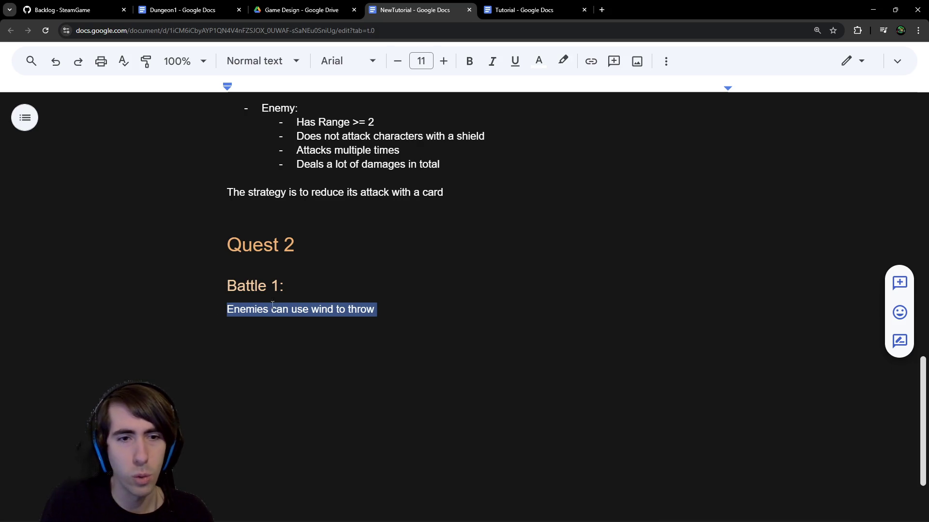
left_click(376, 329)
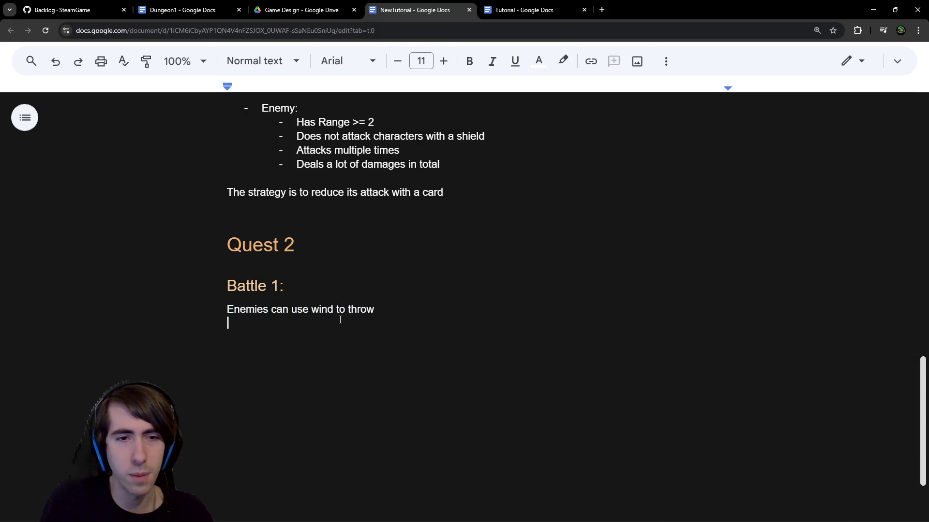
mouse_move(395, 312)
left_mouse_down()
mouse_move(193, 297)
mouse_move(198, 314)
left_mouse_up()
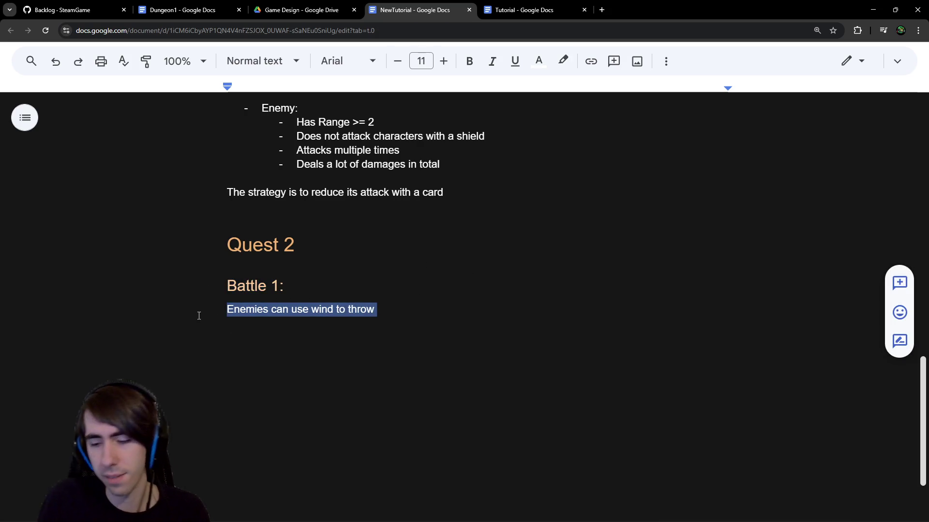
key("BackSpace")
Step: Review the Quest 1 Battle 1 notes, then go to the Dungeon1 document
scroll(442, 251, "up", 6)
left_click_drag(498, 252, 229, 218)
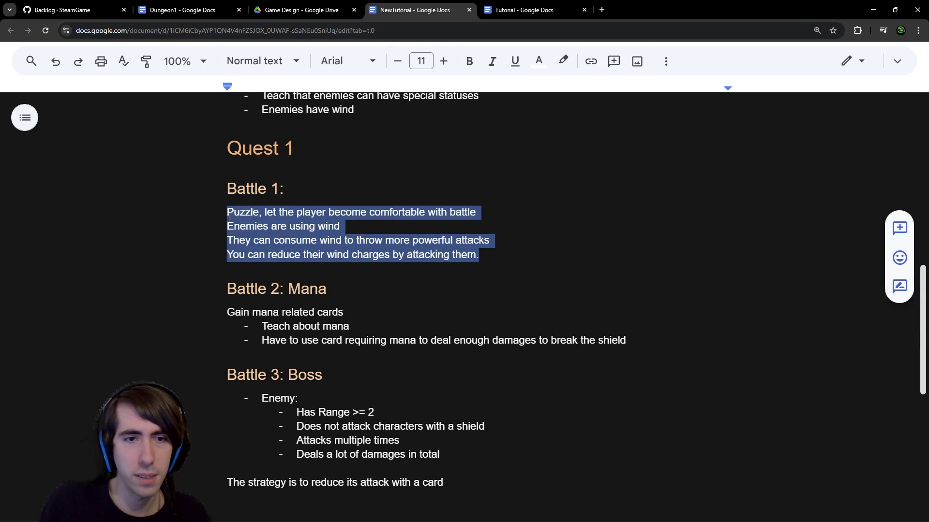
scroll(389, 284, "down", 5)
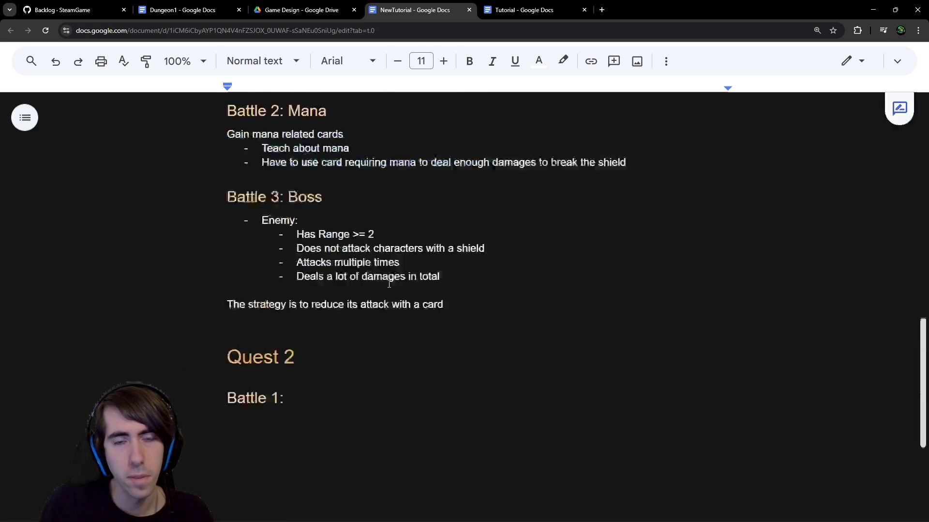
left_click(330, 359)
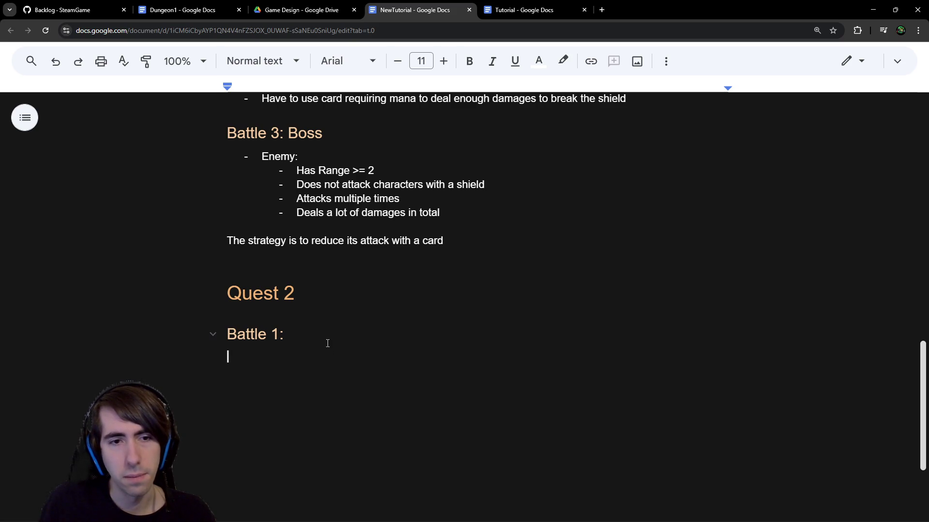
scroll(327, 344, "up", 9)
scroll(327, 344, "down", 7)
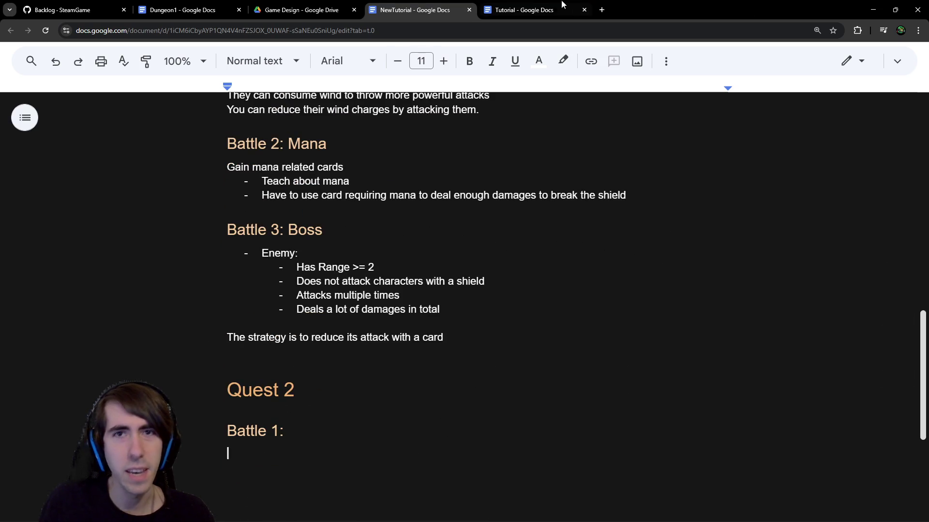
left_click(195, 6)
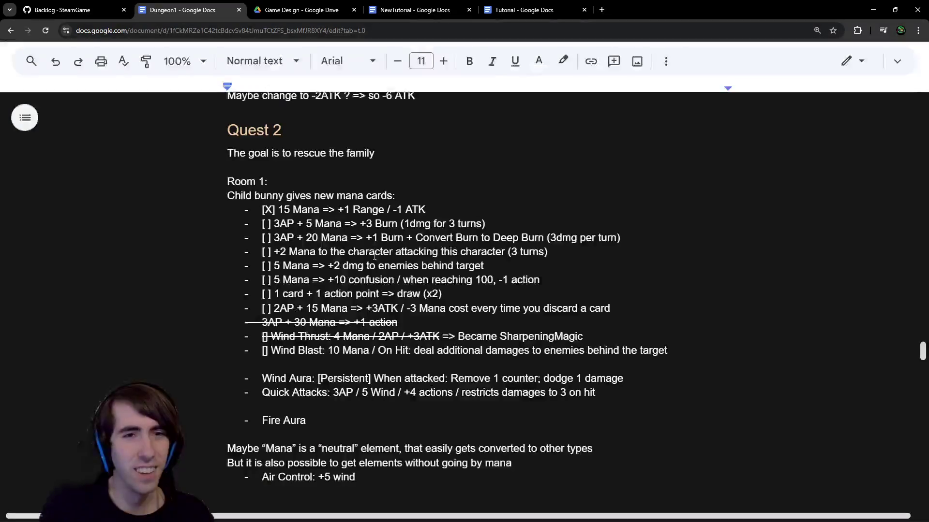
Step: Browse Dungeon1's notes past the Air Control: +5 wind lines to Room 2's Card: Parry
scroll(329, 224, "down", 3)
left_click_drag(230, 312, 447, 319)
left_click(447, 319)
left_click_drag(358, 333, 192, 301)
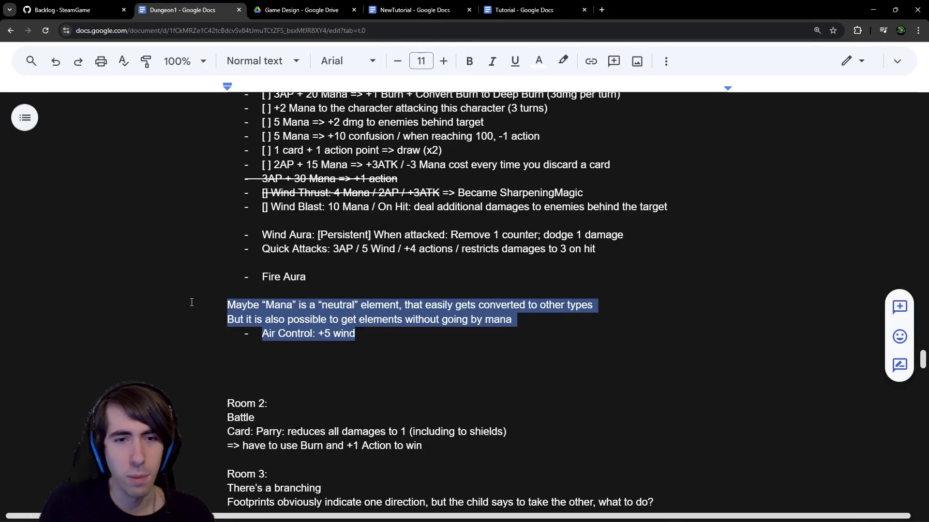
scroll(278, 290, "down", 3)
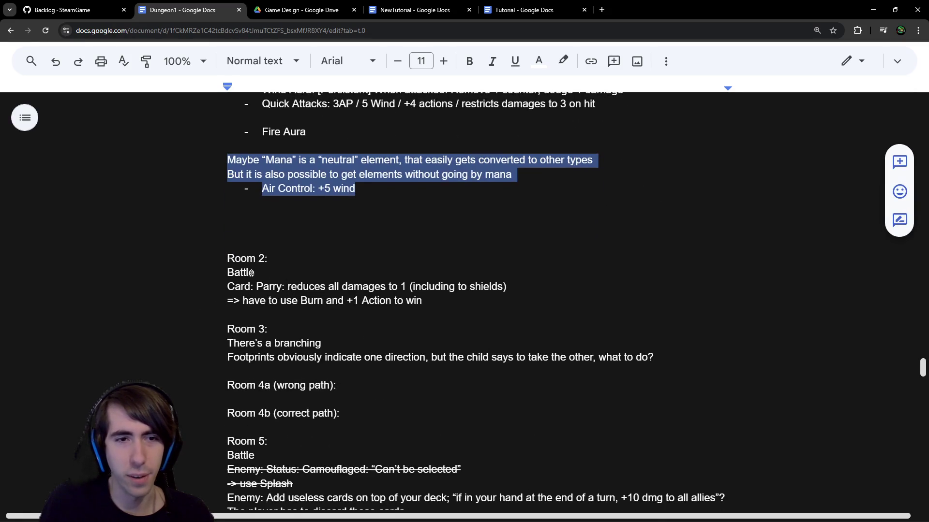
scroll(251, 273, "up", 8)
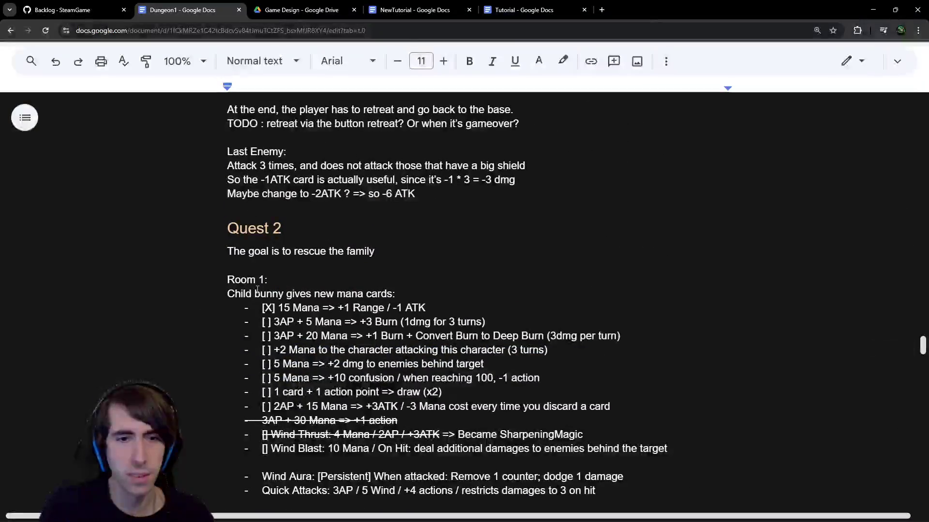
scroll(254, 283, "down", 2)
scroll(258, 290, "down", 7)
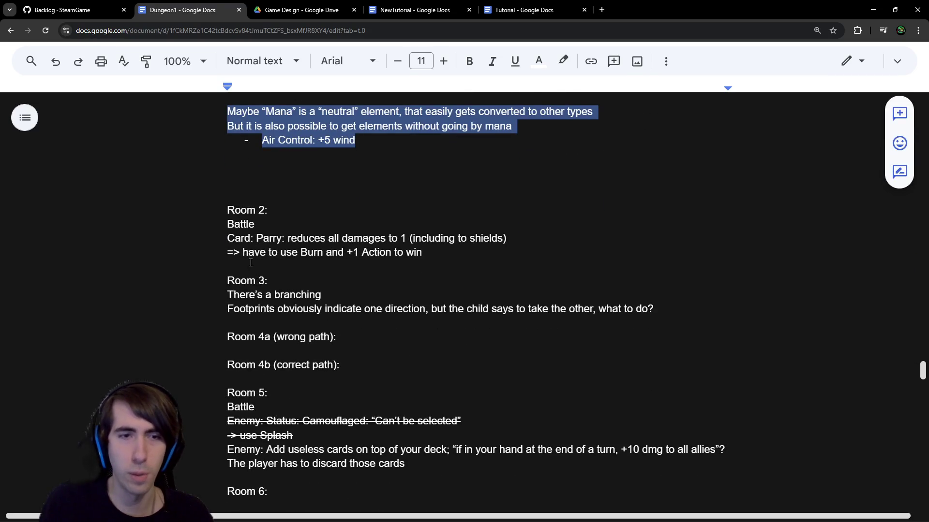
mouse_move(235, 242)
left_mouse_down()
mouse_move(228, 236)
mouse_move(470, 238)
left_mouse_up()
left_click(470, 238)
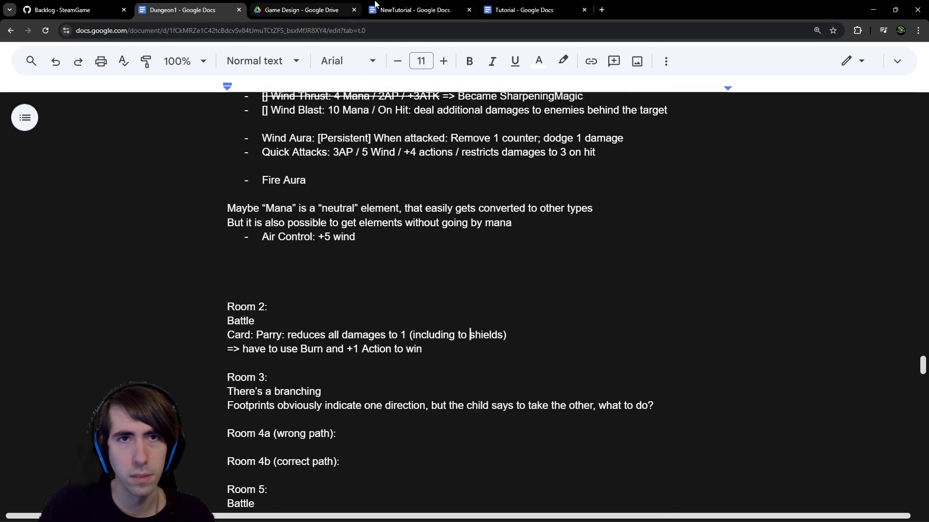
Step: In NewTutorial, start a new normal-text line under Quest 2's 'Battle 1:' heading
left_click(416, 5)
scroll(331, 439, "down", 2)
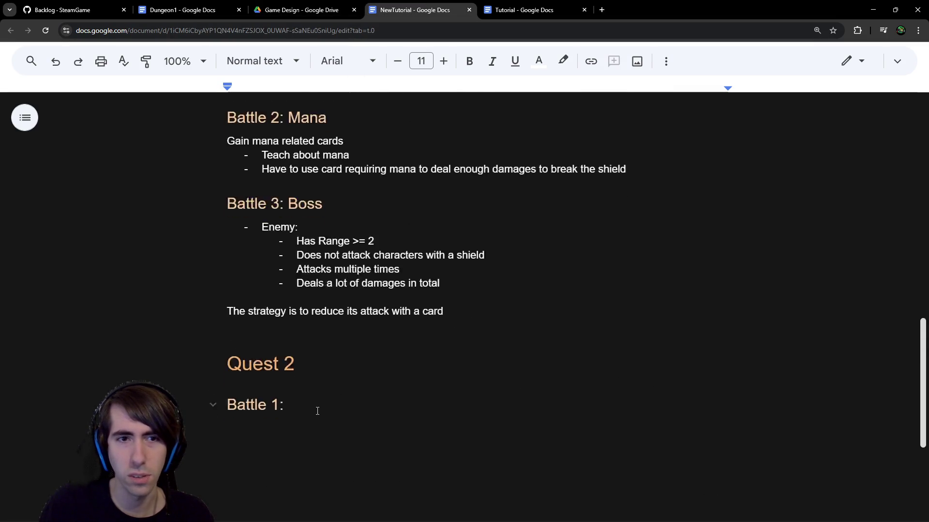
left_click(473, 244)
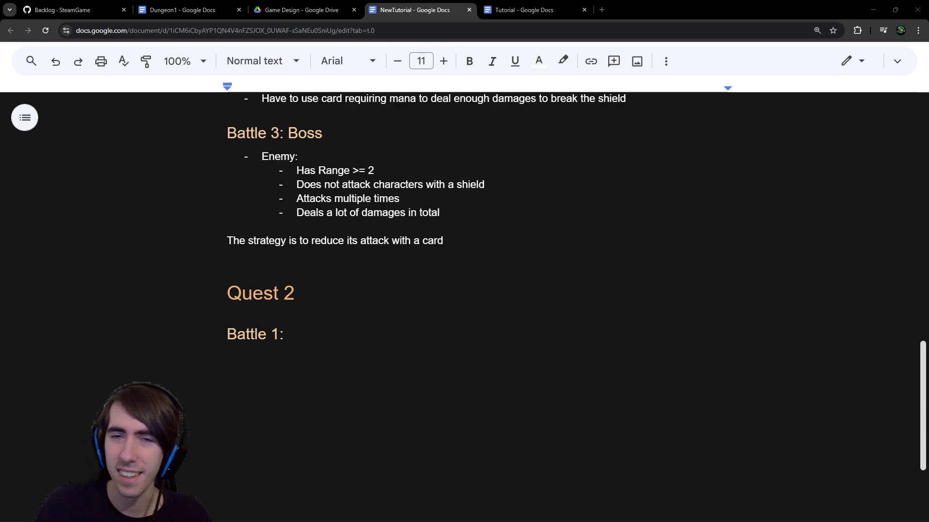
left_click(327, 352)
key("Return")
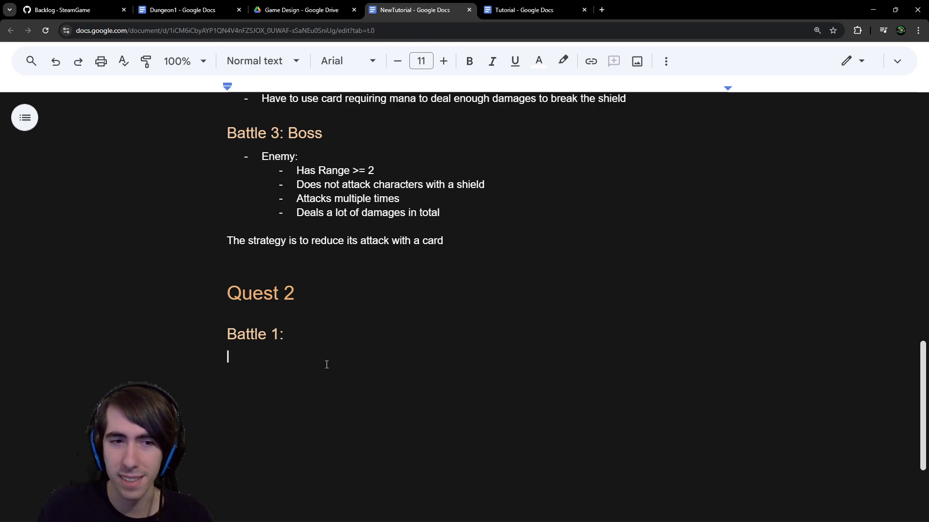
left_click(377, 261)
scroll(377, 262, "up", 2)
scroll(377, 270, "down", 3)
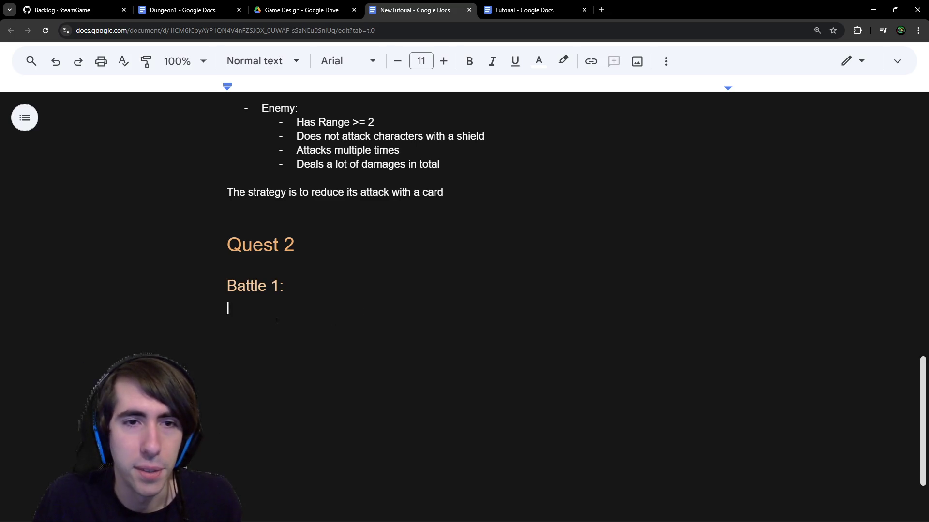
Step: Write 'Player obtains fire' on that line, then go back to Dungeon1
scroll(275, 319, "up", 3)
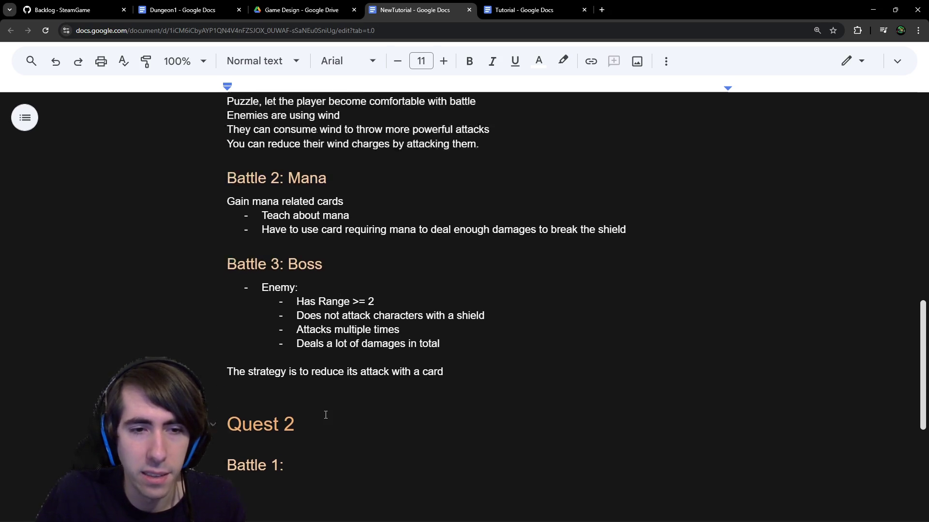
scroll(325, 414, "down", 3)
scroll(309, 394, "up", 1)
scroll(306, 388, "up", 1)
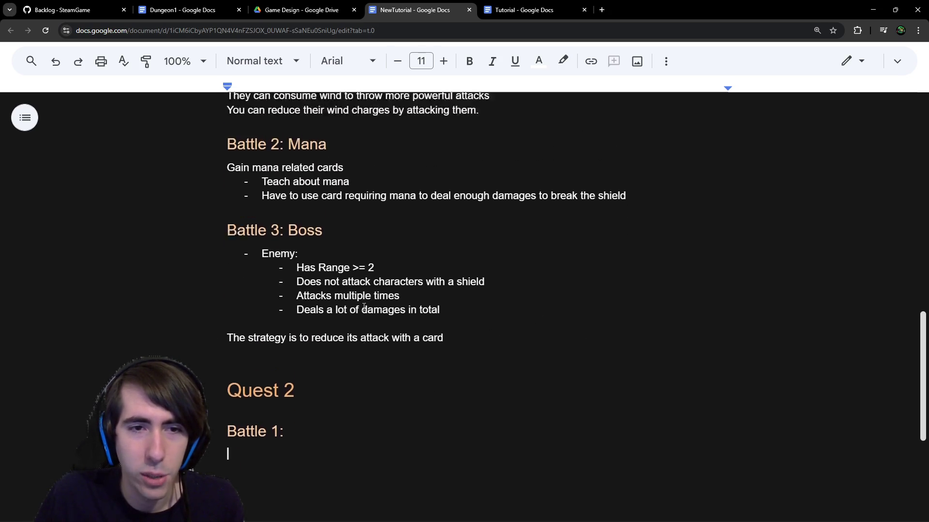
scroll(363, 309, "down", 2)
type("Player obtains fire")
key("Return")
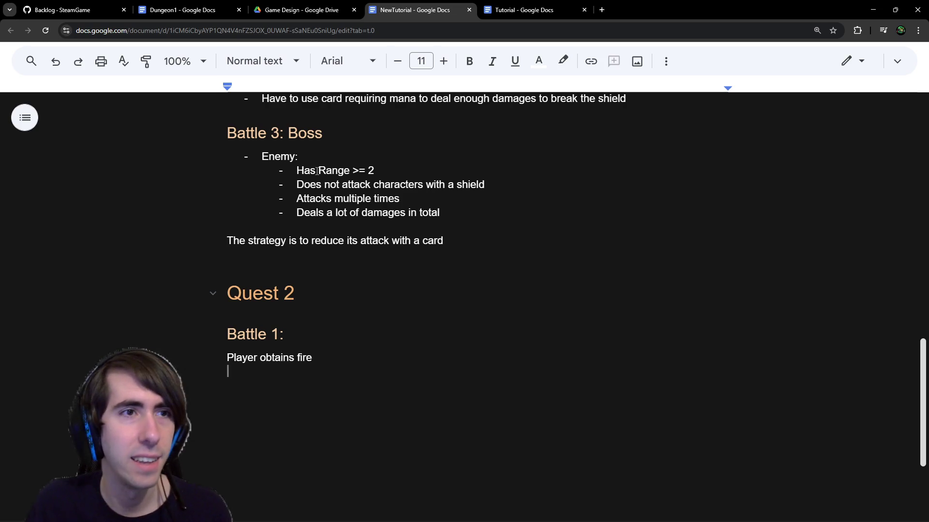
left_click(181, 10)
scroll(340, 235, "up", 1)
scroll(342, 290, "down", 5)
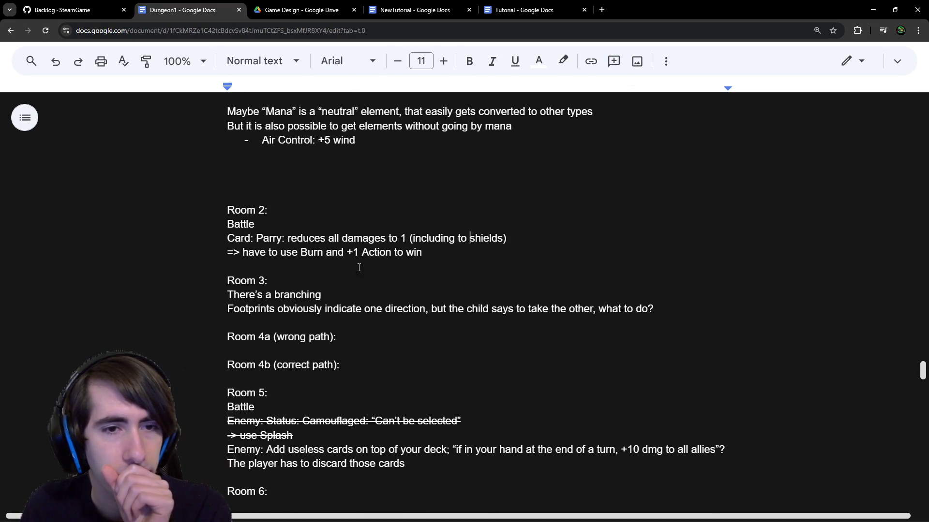
Step: Paste Dungeon1's two Card: Parry lines below 'Player obtains fire', separated by a blank line
mouse_move(434, 259)
left_mouse_down()
mouse_move(213, 253)
mouse_move(178, 236)
left_mouse_up()
scroll(382, 286, "up", 2)
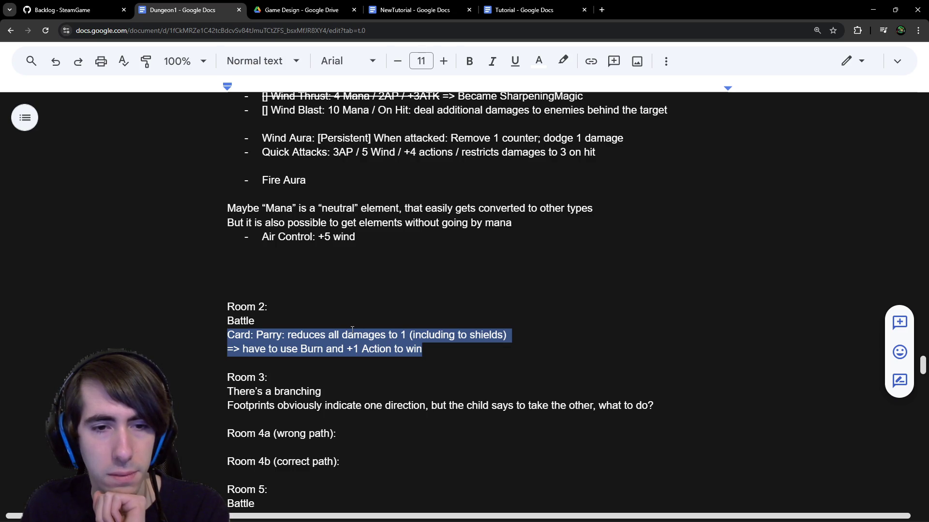
left_click_drag(462, 361, 164, 337)
key("ctrl+c")
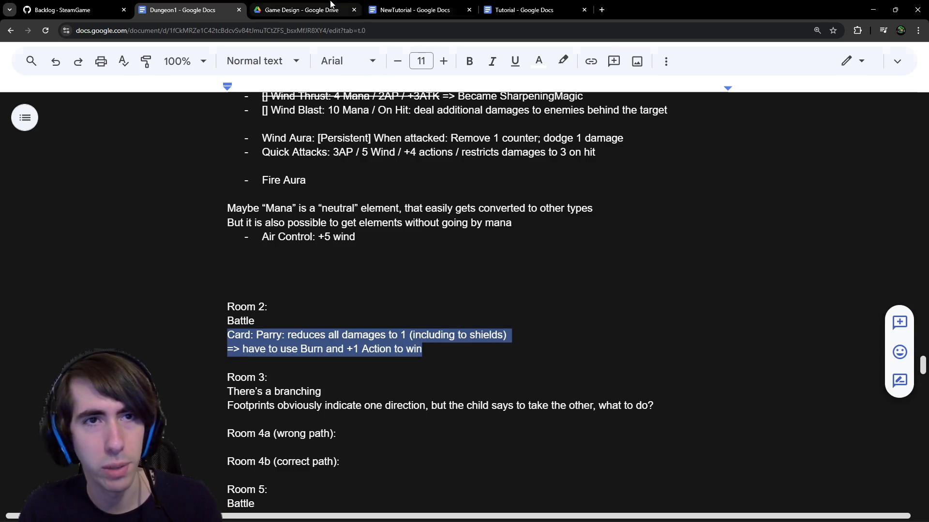
left_click(392, 6)
key("ctrl+v")
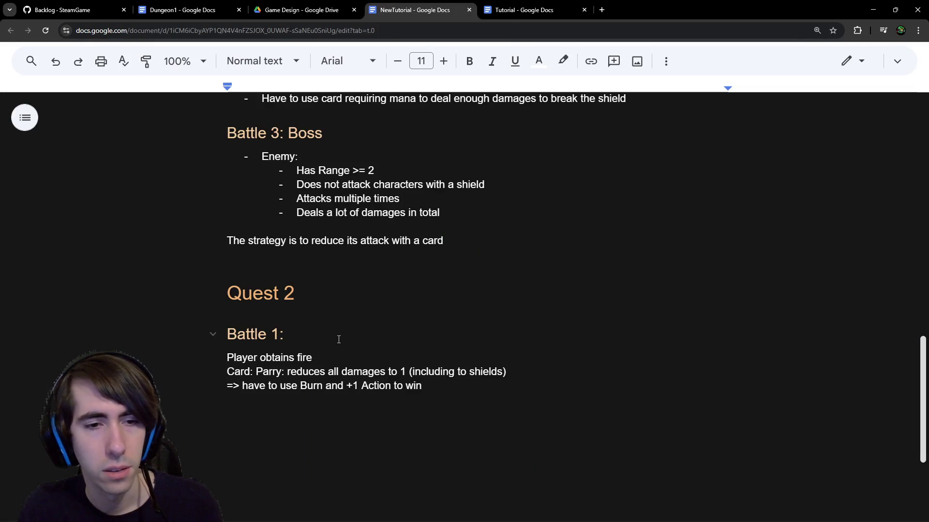
left_click(324, 365)
key("Return")
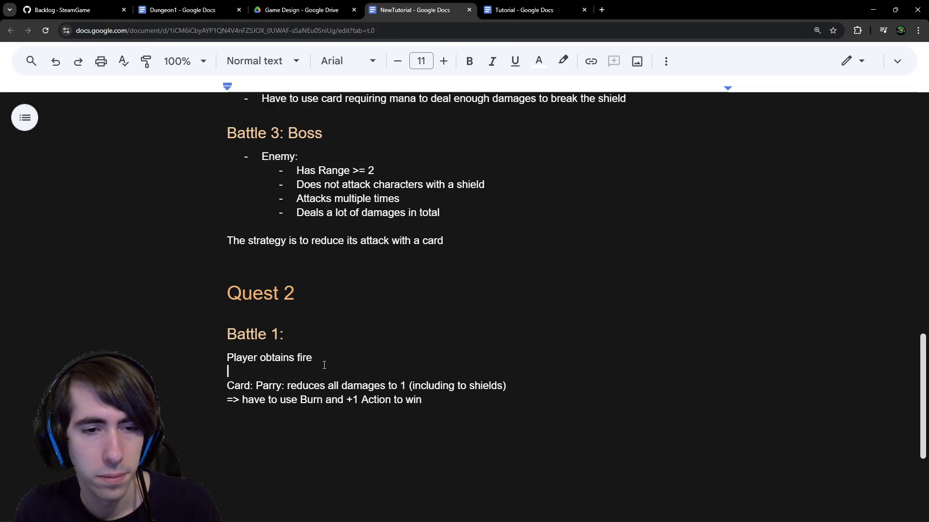
key("Return")
key("Return")
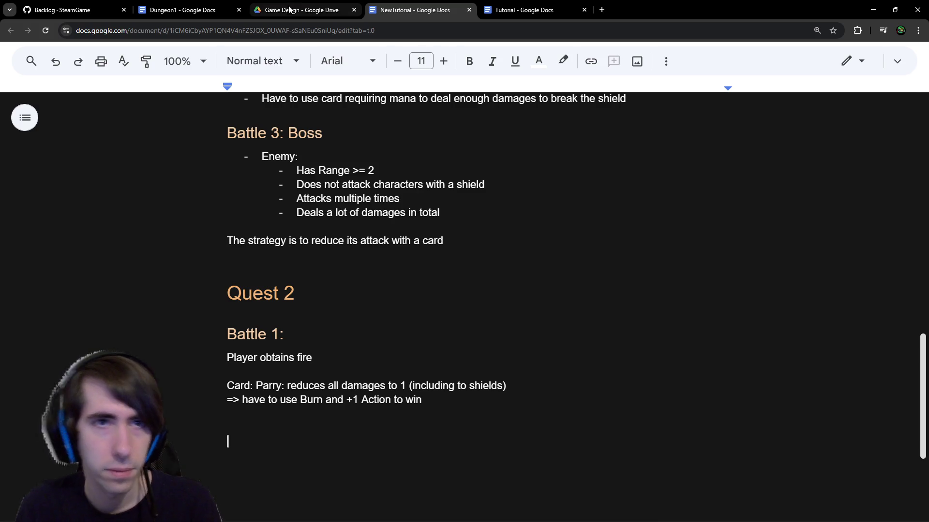
left_click(192, 6)
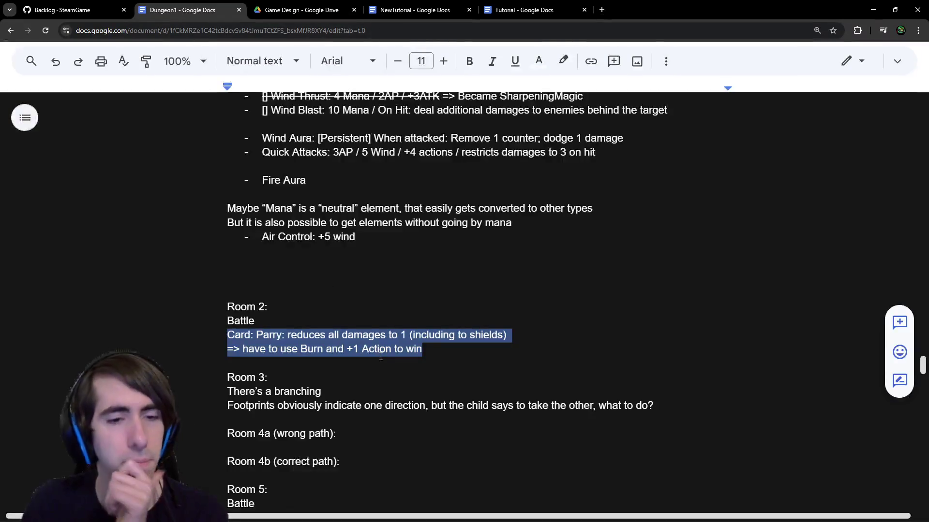
Step: Copy both Room 5 'Enemy: Add useless cards' lines in Dungeon1
scroll(381, 357, "down", 2)
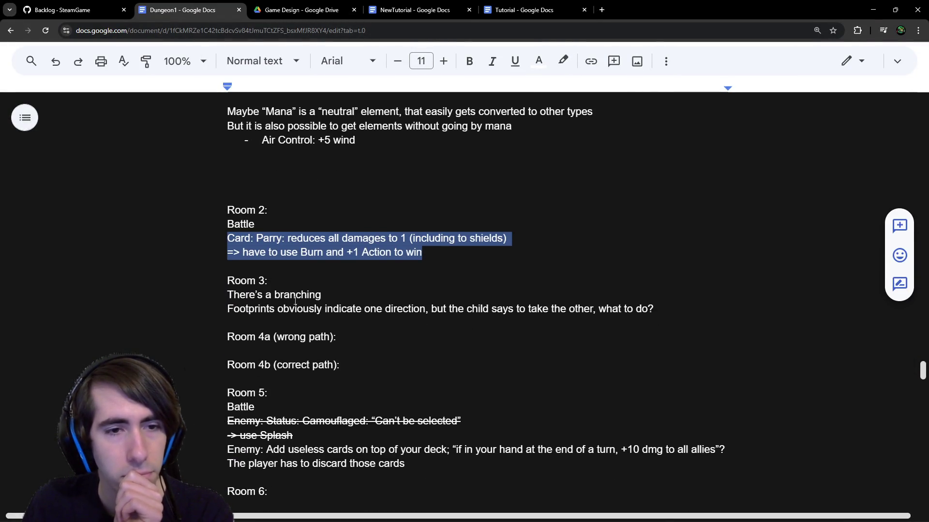
scroll(295, 301, "down", 1)
scroll(295, 301, "down", 4)
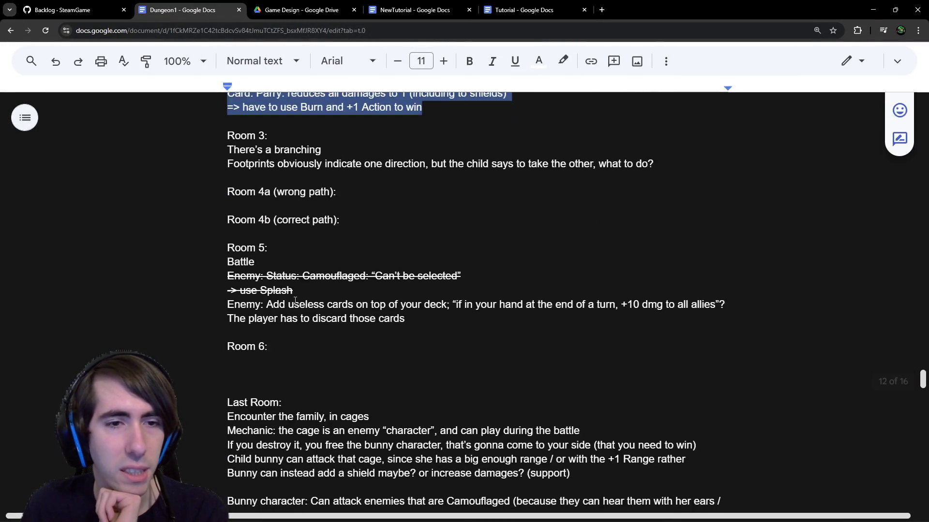
left_click_drag(285, 211, 501, 216)
left_click(446, 222)
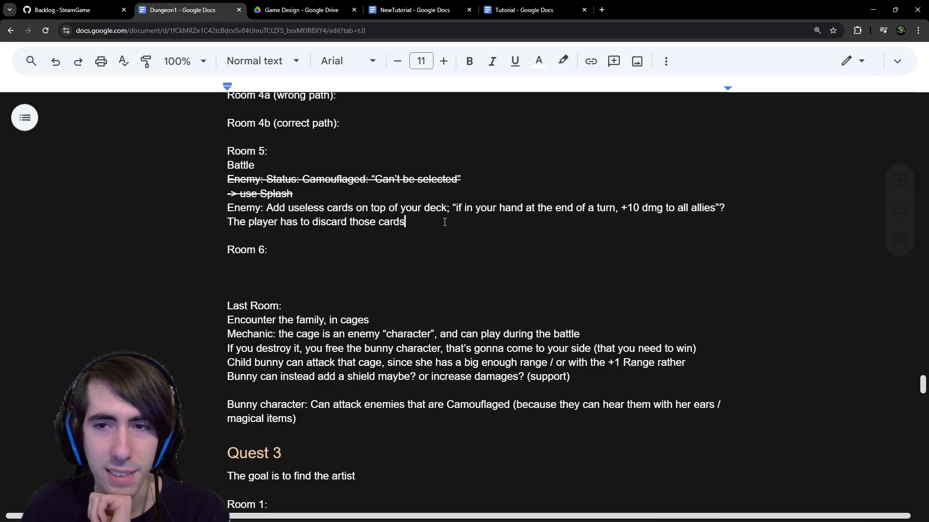
left_click_drag(442, 222, 206, 207)
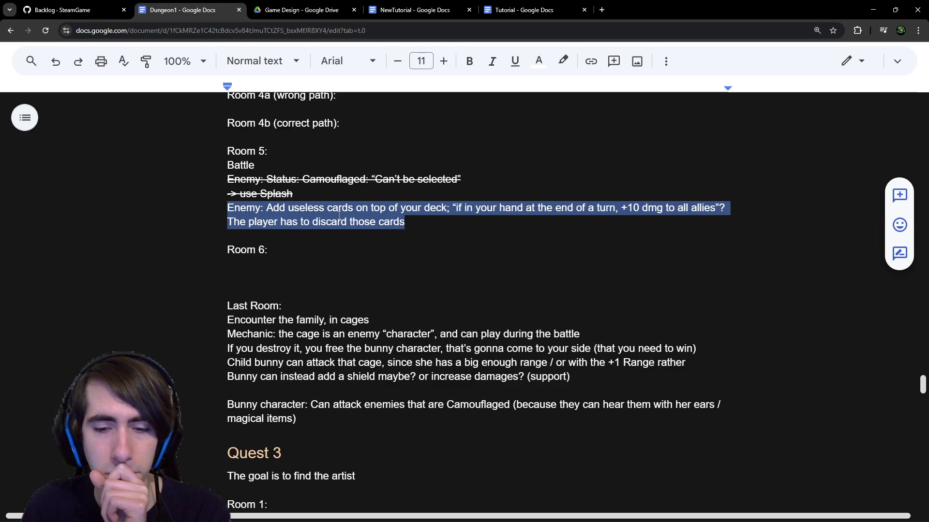
right_click(339, 215)
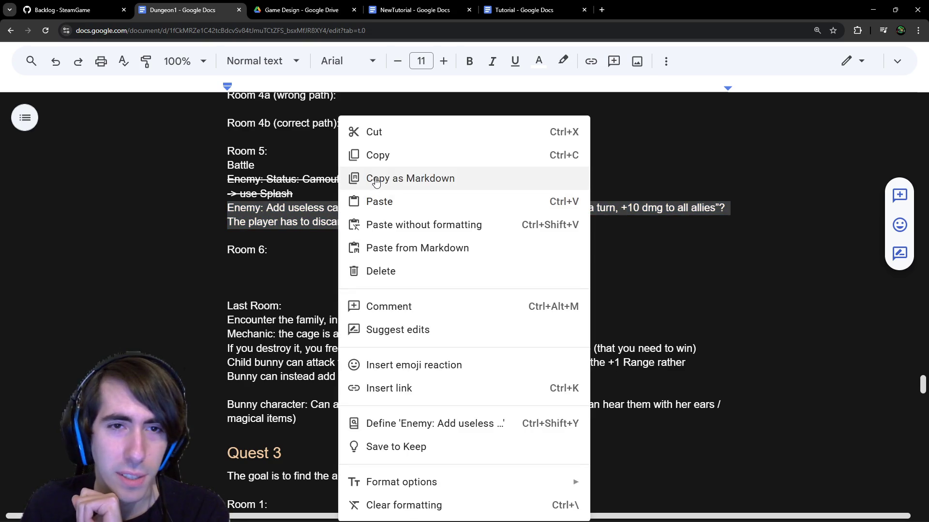
left_click(377, 153)
Step: Copy the enemy lines once more and return to the NewTutorial document
scroll(377, 243, "up", 2)
scroll(377, 242, "up", 1)
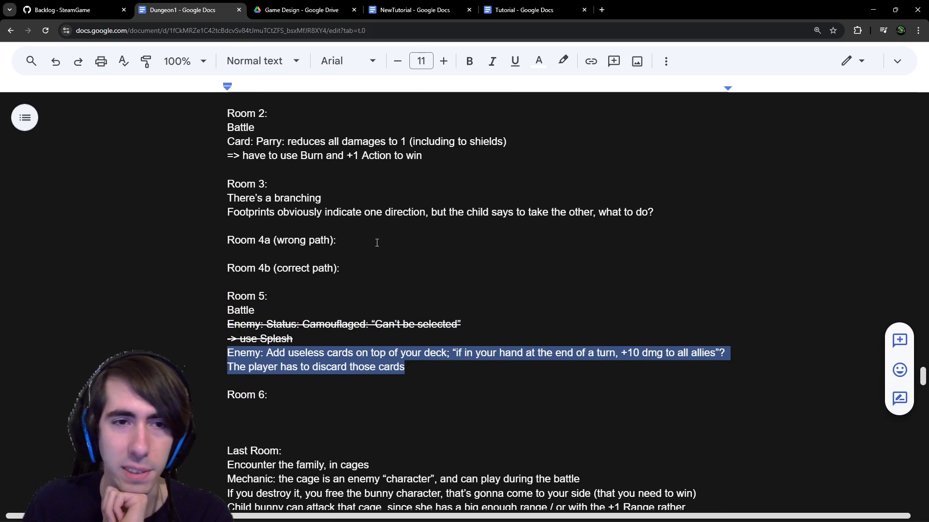
scroll(377, 243, "up", 1)
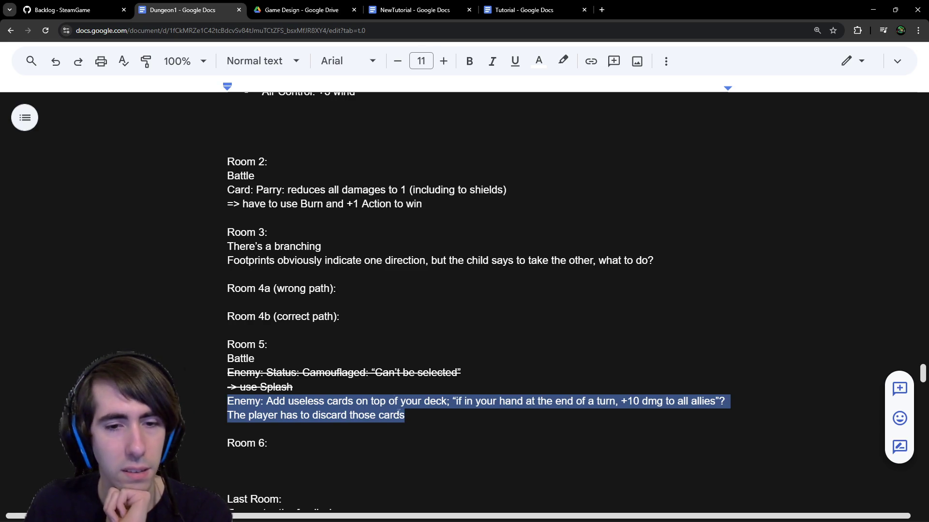
right_click(378, 414)
left_click(422, 160)
scroll(383, 314, "up", 2)
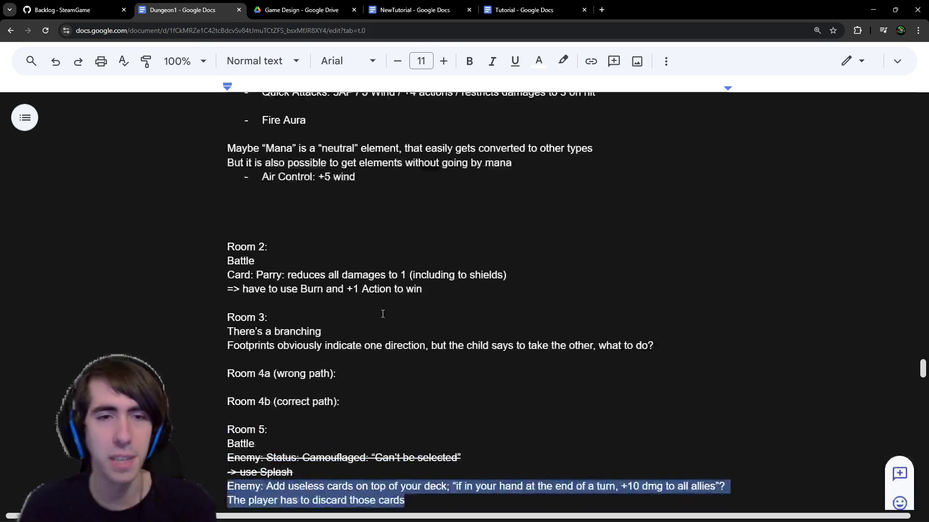
scroll(383, 314, "up", 3)
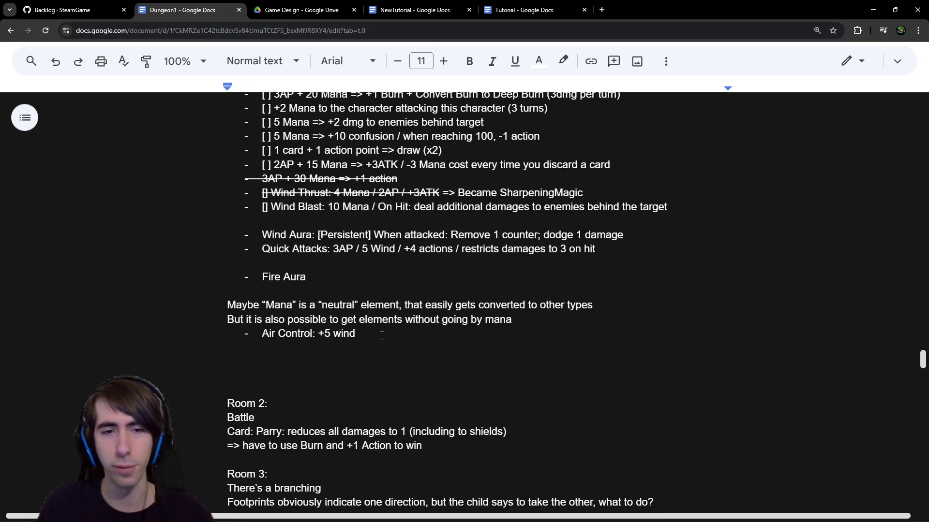
scroll(385, 334, "up", 2)
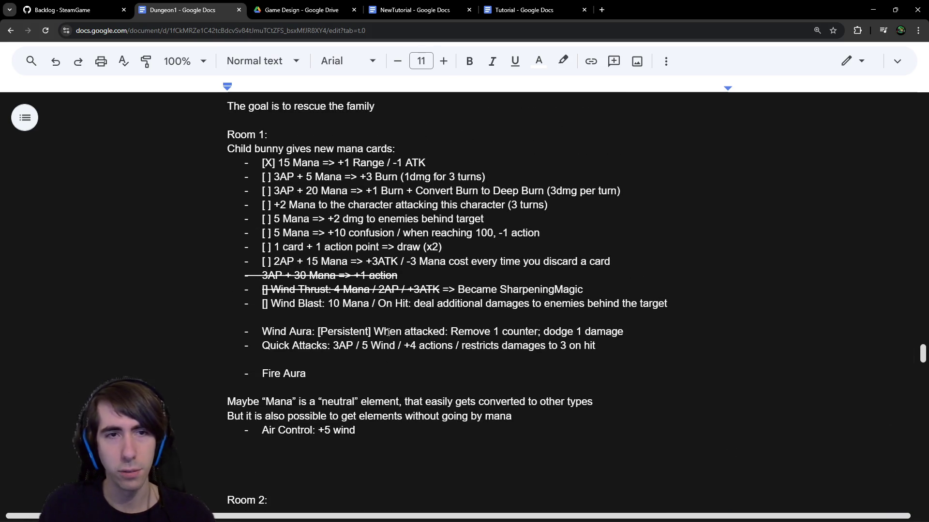
scroll(388, 332, "down", 8)
scroll(388, 332, "up", 11)
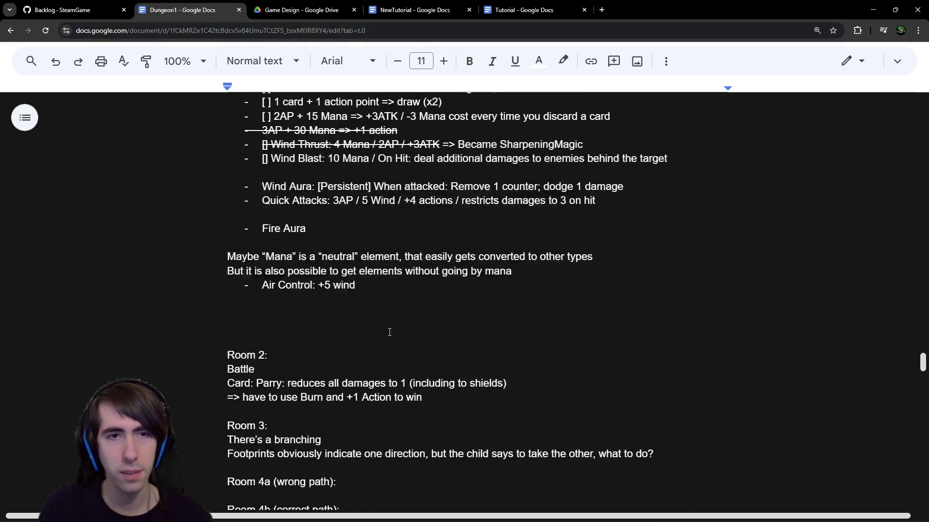
scroll(390, 332, "down", 6)
scroll(389, 332, "up", 5)
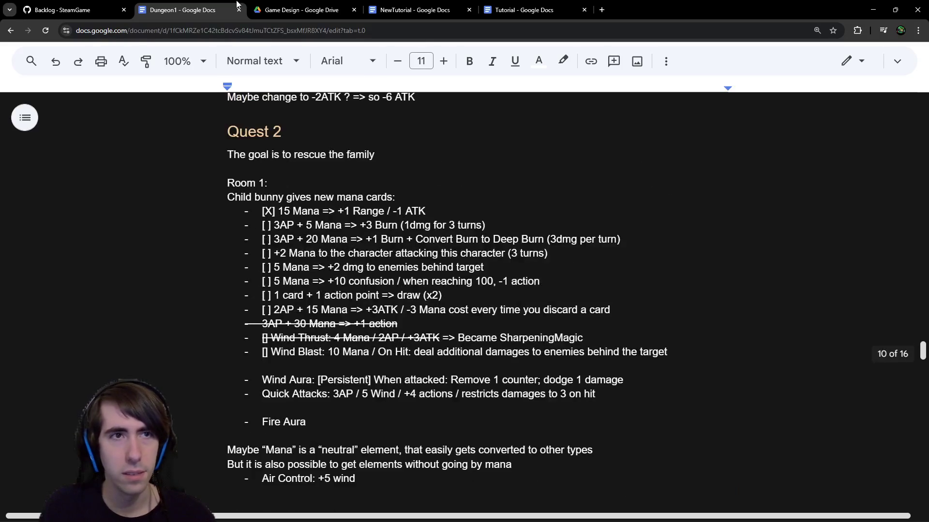
scroll(424, 388, "down", 9)
scroll(424, 389, "up", 3)
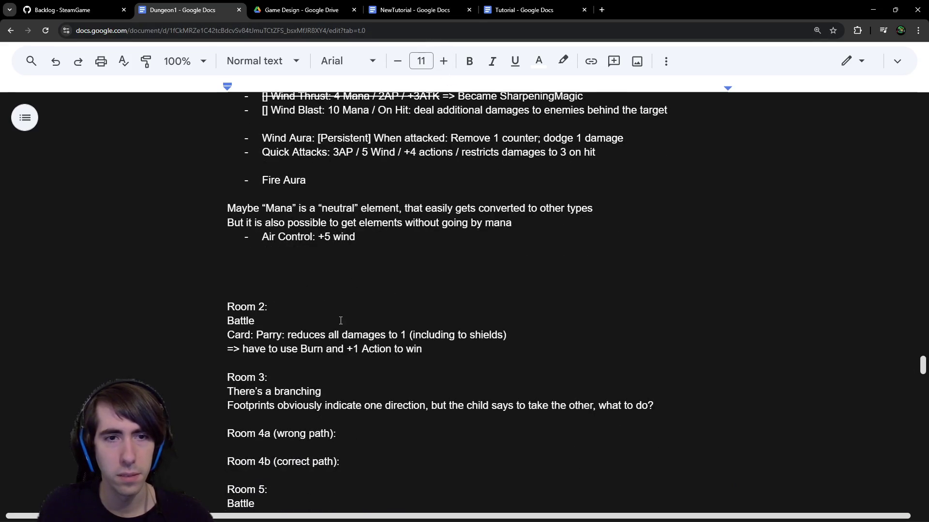
scroll(340, 320, "down", 3)
scroll(340, 320, "up", 6)
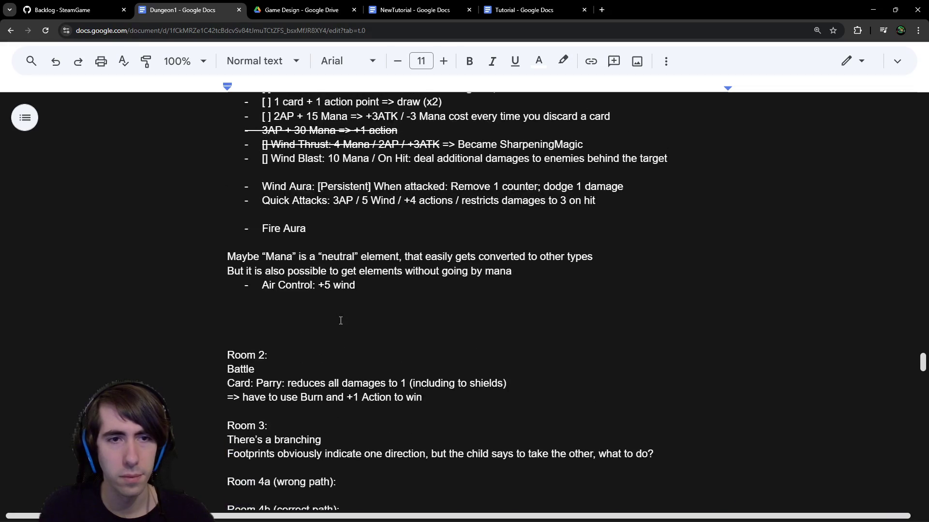
scroll(340, 319, "down", 8)
left_click(391, 4)
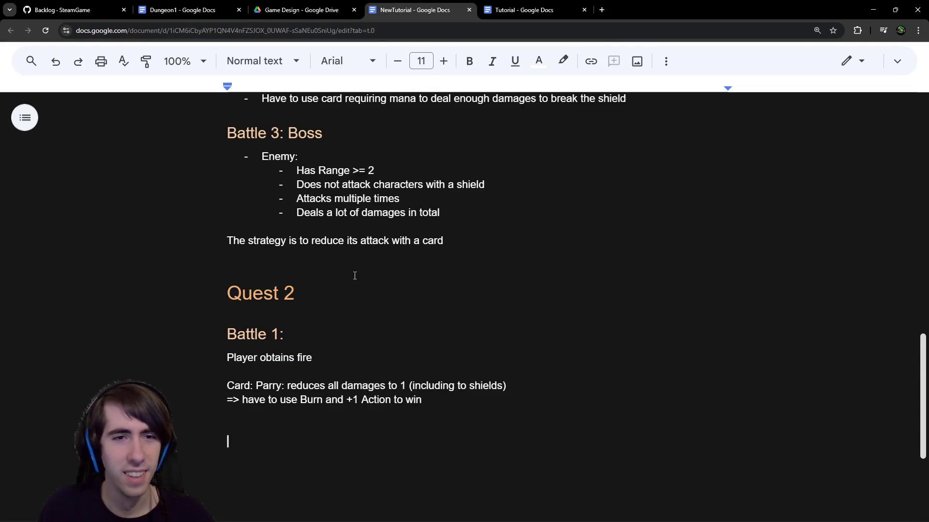
scroll(355, 276, "up", 5)
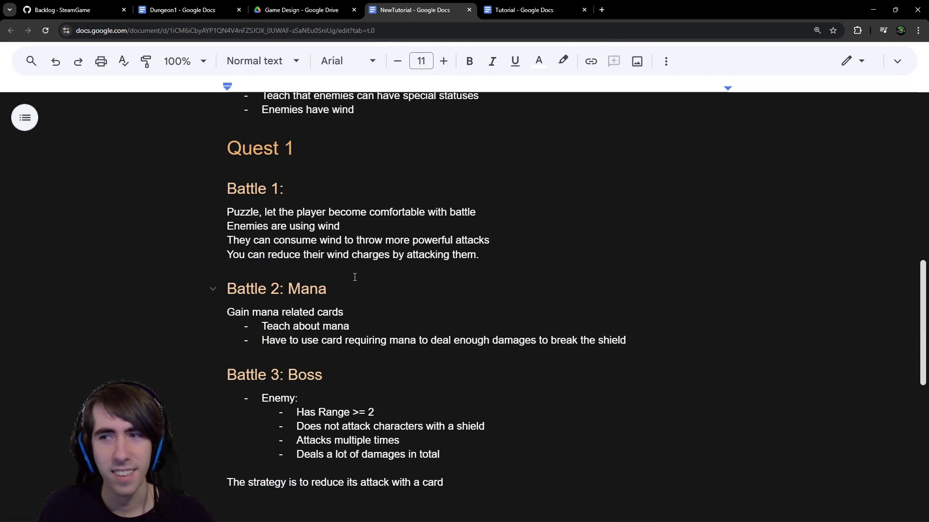
left_click(343, 195)
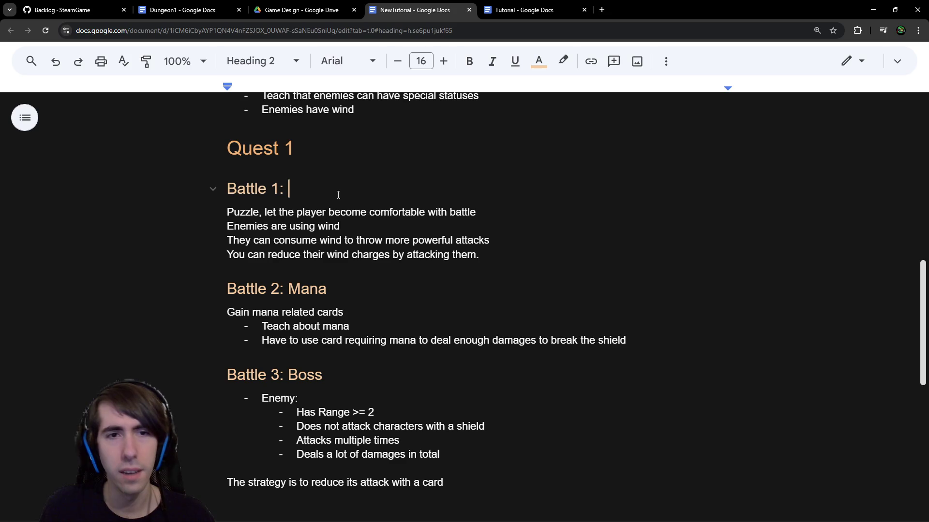
left_click_drag(245, 213, 426, 247)
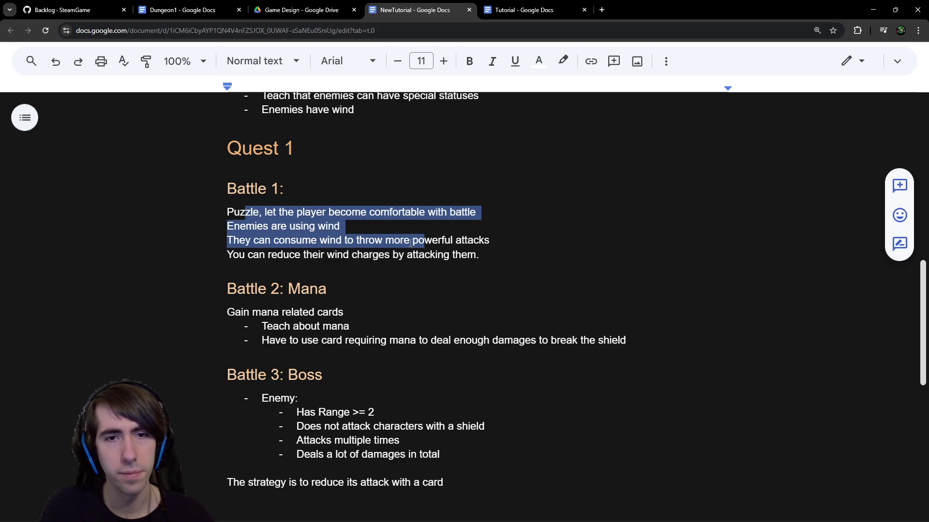
left_click(402, 191)
double_click(467, 231)
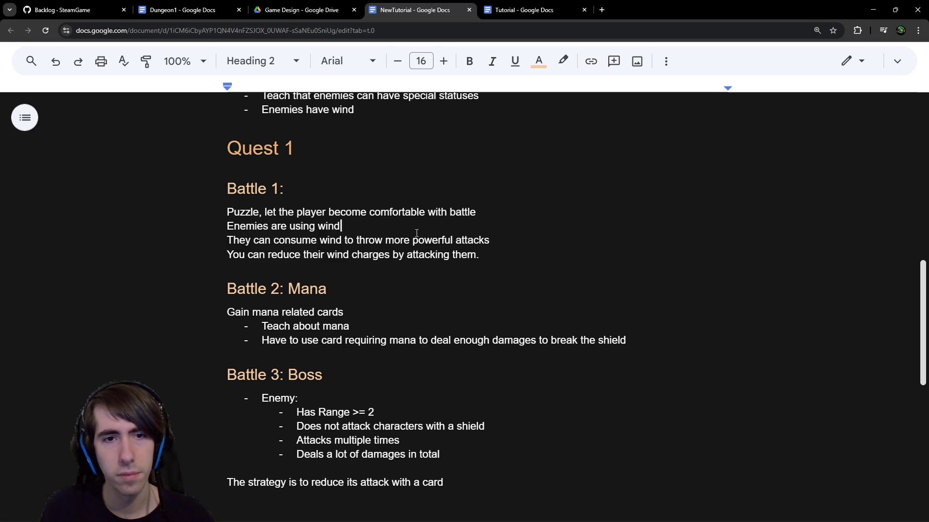
left_click(467, 232)
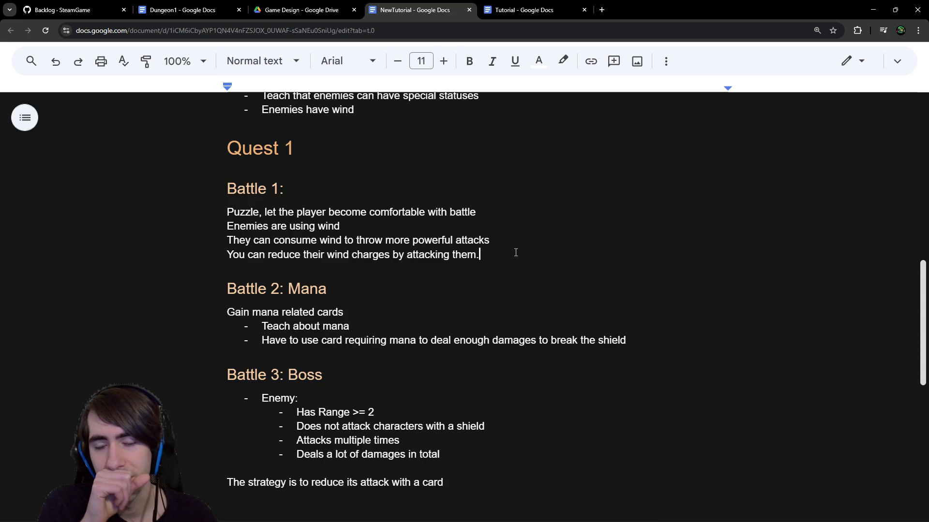
left_click(515, 253)
Step: Paste the useless-cards Enemy and discard lines after the wind-charge sentence, then undo it
key("Return")
key("Return")
type("Enemy: Add useless cards on top of your deck; \"if in your hand at the end of a turn, +10 dmg to all allies\"?")
key("Return")
type("The player has to discard those cards")
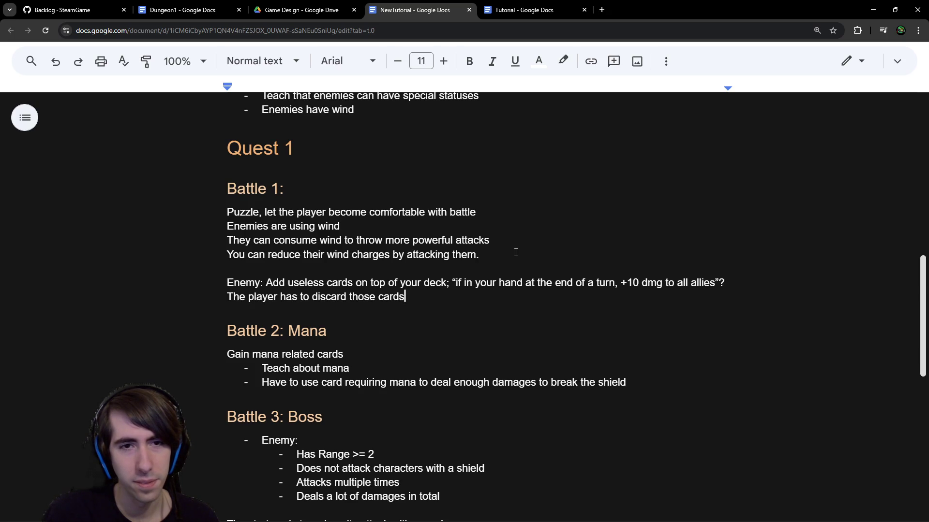
key("ctrl+z")
key("BackSpace")
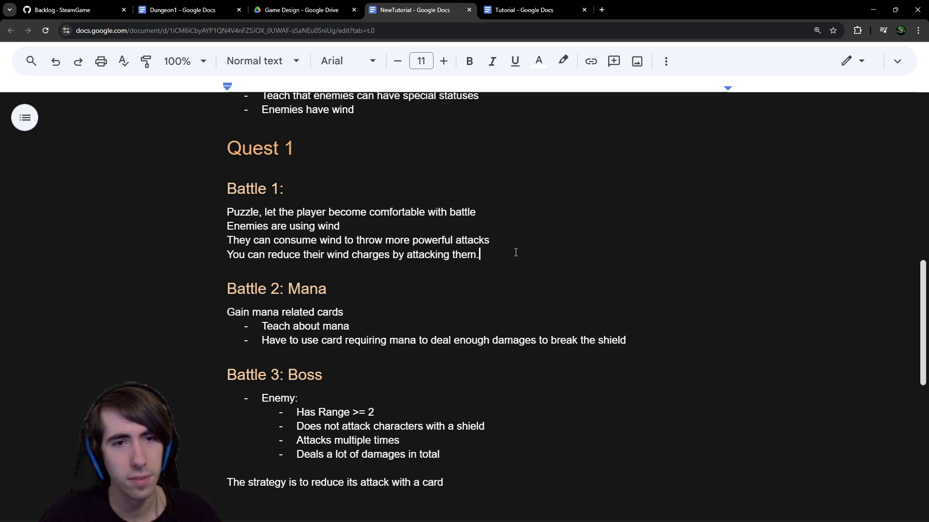
scroll(516, 252, "down", 1)
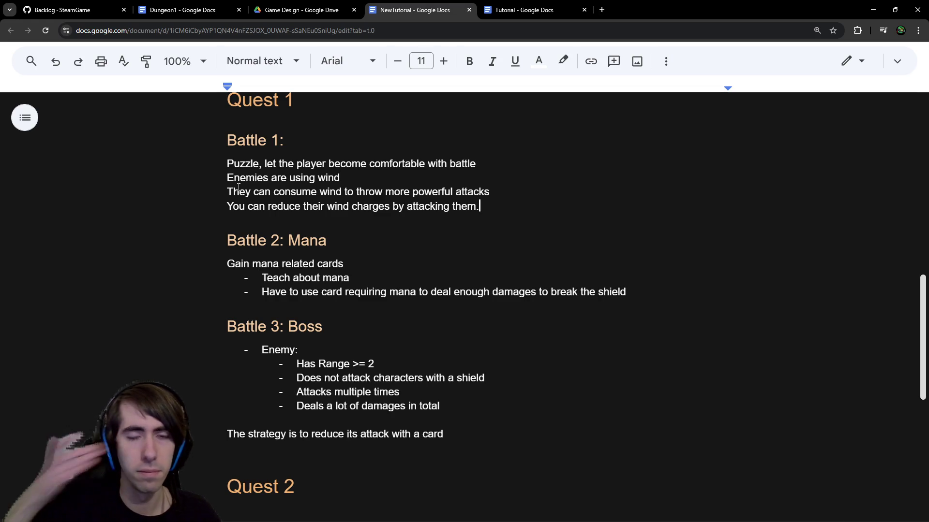
left_click(254, 193)
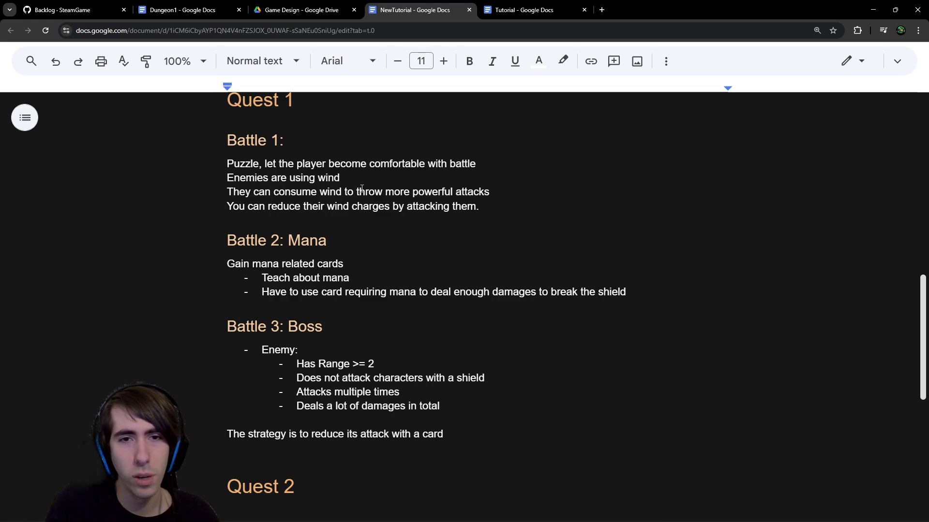
scroll(416, 206, "down", 3)
scroll(417, 206, "up", 3)
scroll(464, 212, "down", 6)
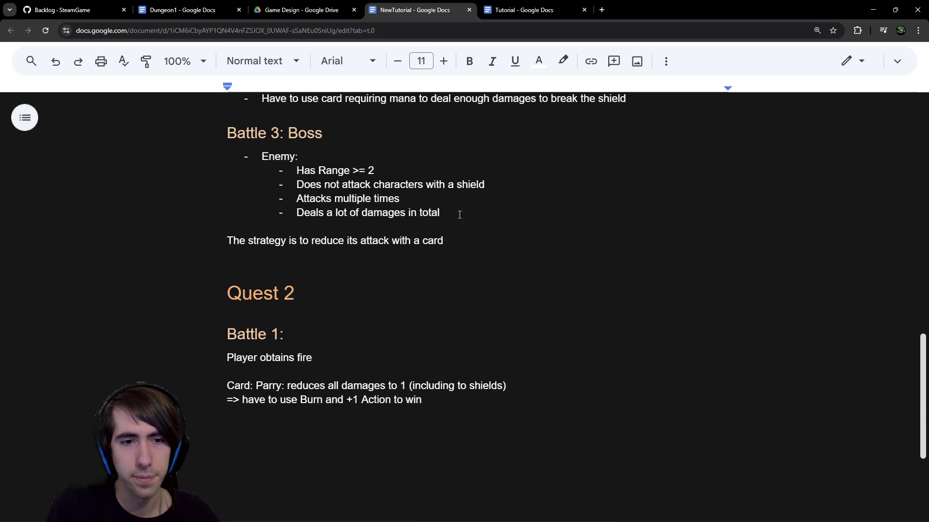
left_click(349, 329)
scroll(350, 330, "up", 1)
scroll(329, 310, "down", 1)
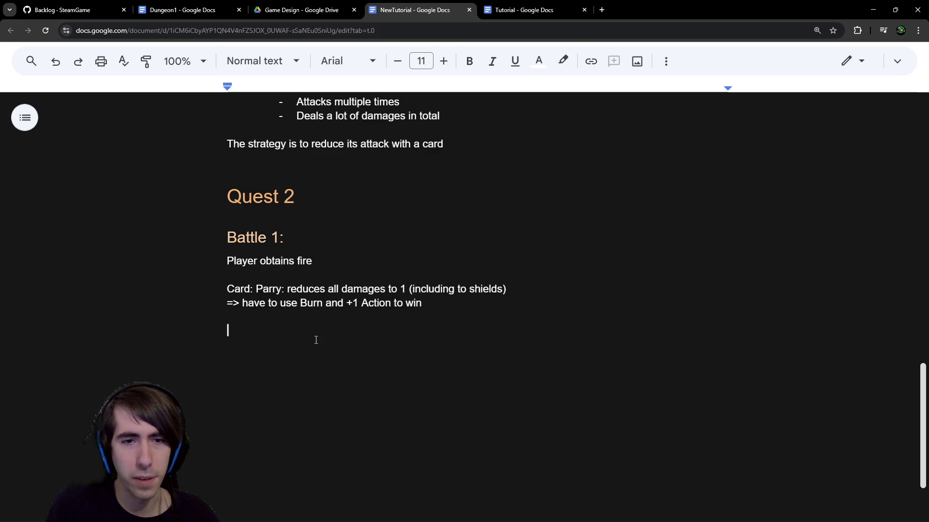
scroll(317, 331, "up", 7)
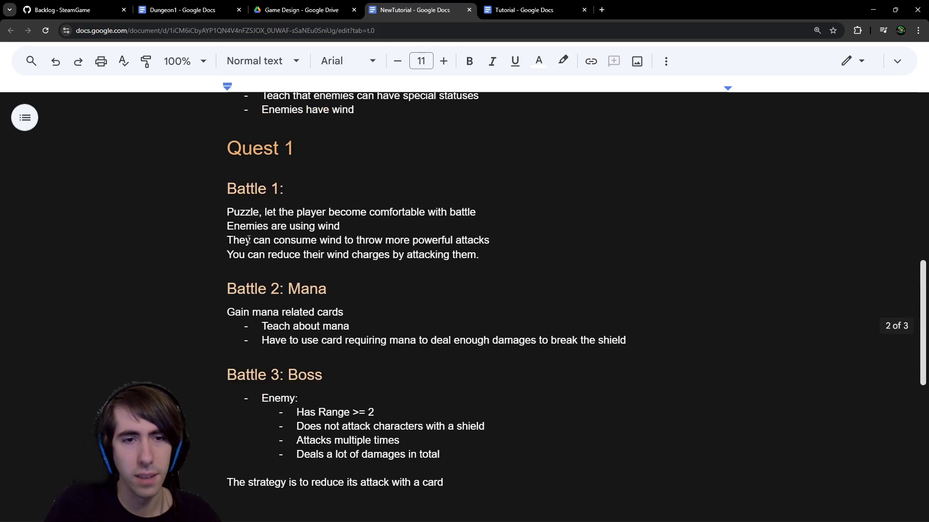
scroll(300, 331, "down", 1)
scroll(284, 331, "down", 1)
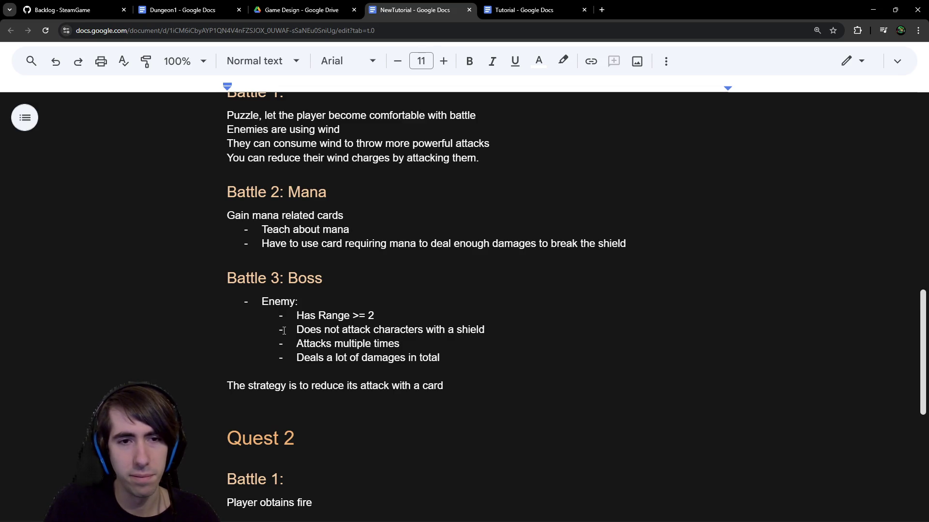
scroll(284, 331, "up", 7)
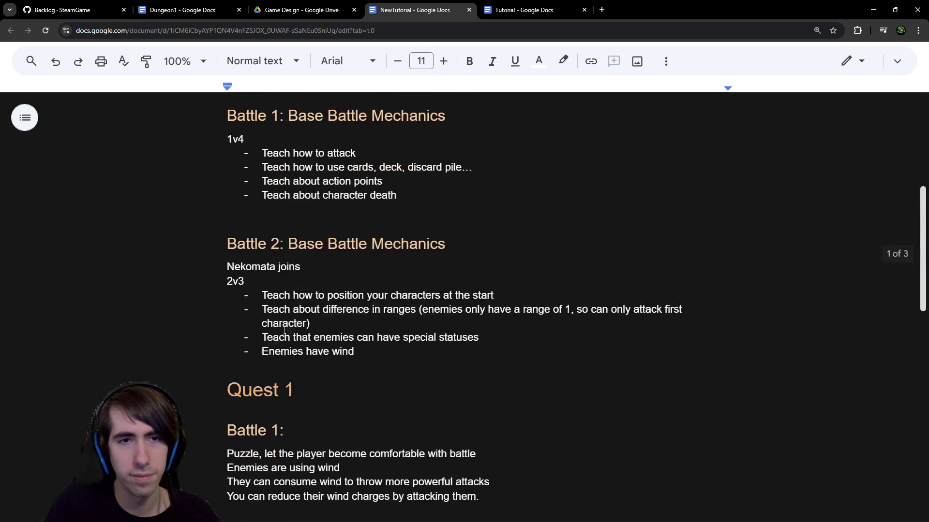
scroll(284, 331, "up", 1)
scroll(283, 330, "down", 4)
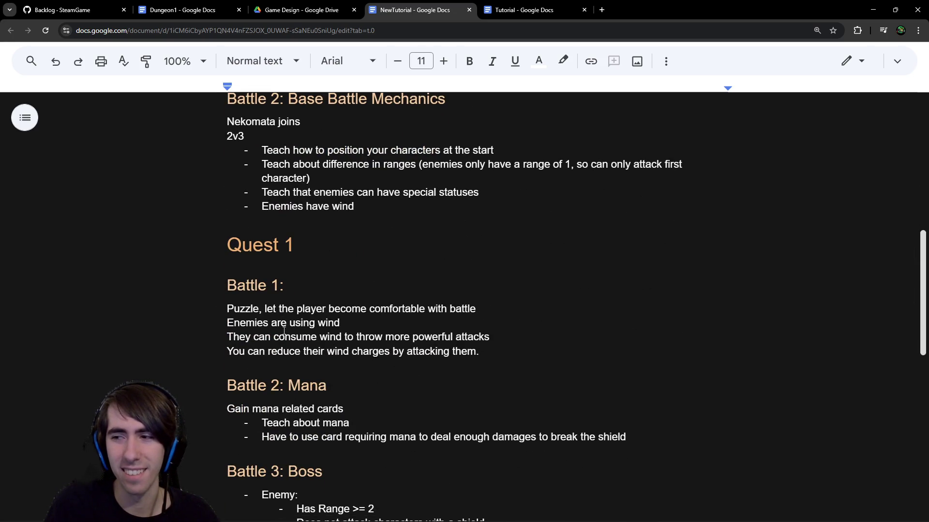
scroll(284, 330, "up", 5)
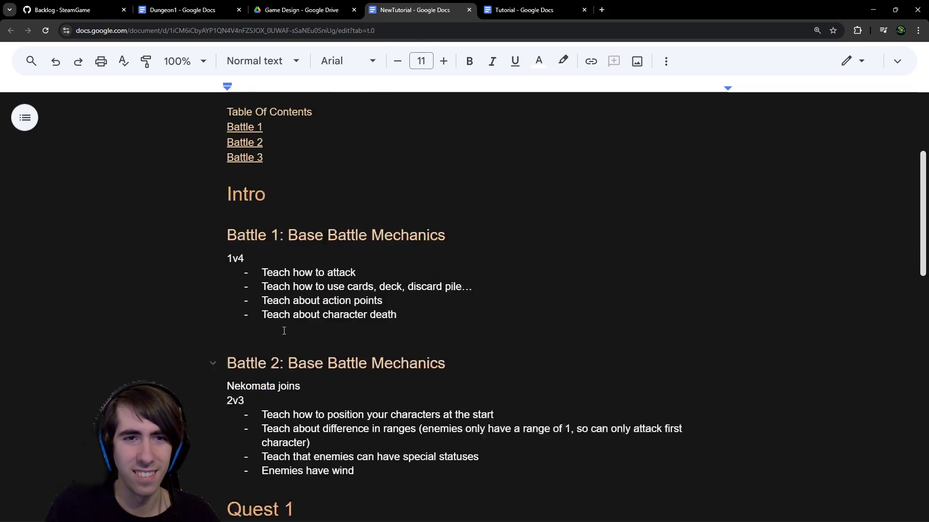
scroll(283, 331, "down", 1)
Step: Paste a 'Battle 3:' heading at the end of the document and remove the blank line above it
key("ctrl+End")
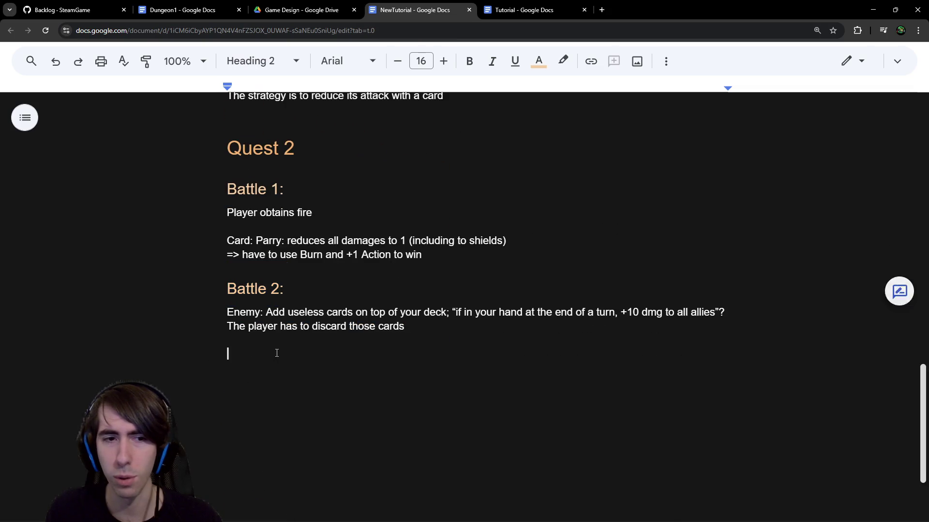
type("Battle 2:")
key("BackSpace")
key("BackSpace")
type("3:")
key("Return")
key("Return")
left_click(270, 356)
key("Up")
key("BackSpace")
left_click(321, 379)
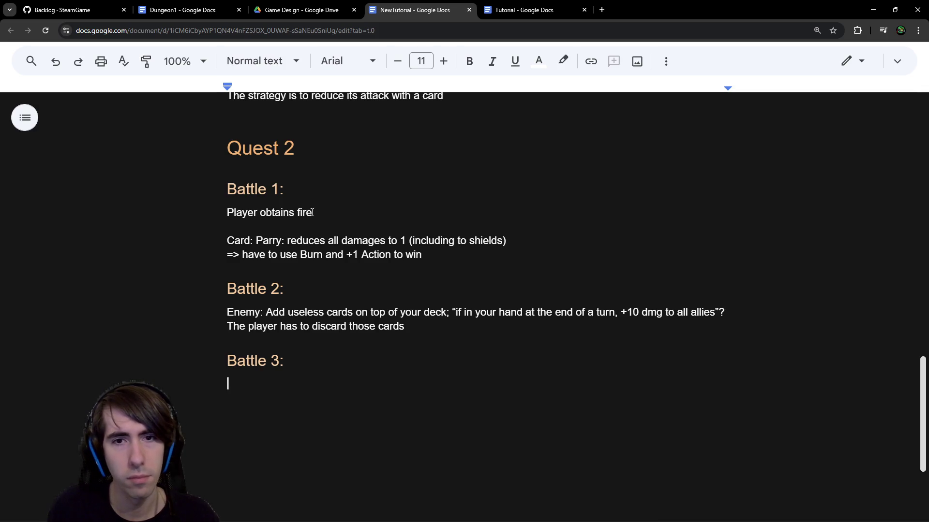
Step: Type 'Boss to recover item' on the line under the Battle 3 heading
double_click(309, 252)
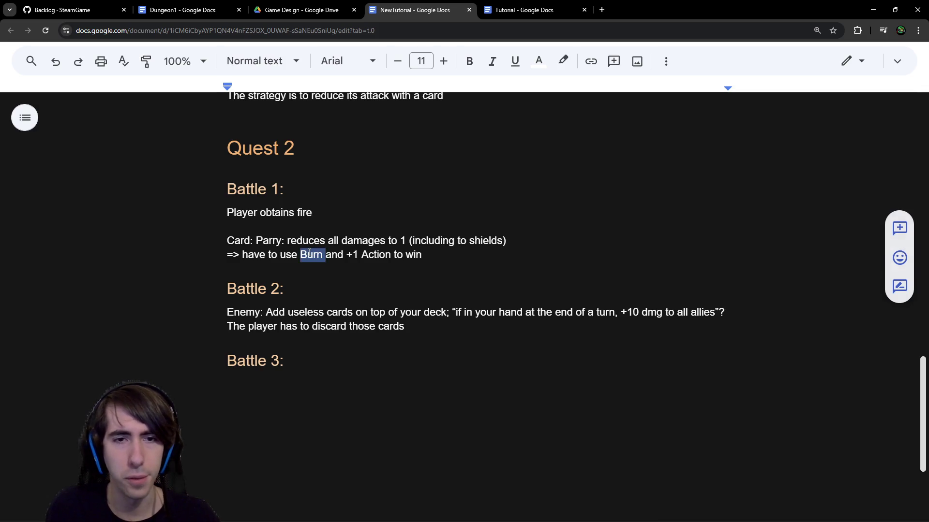
left_click(316, 382)
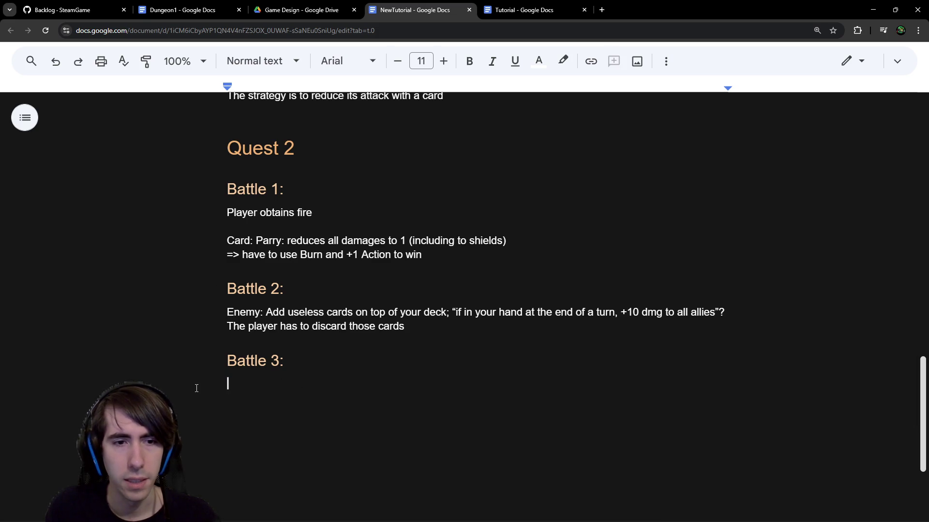
type("Boss to")
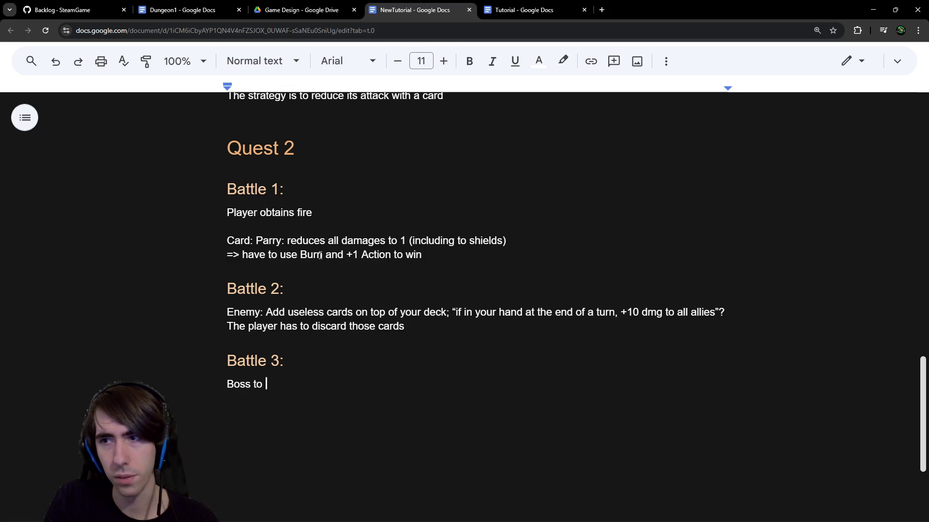
type(" recover")
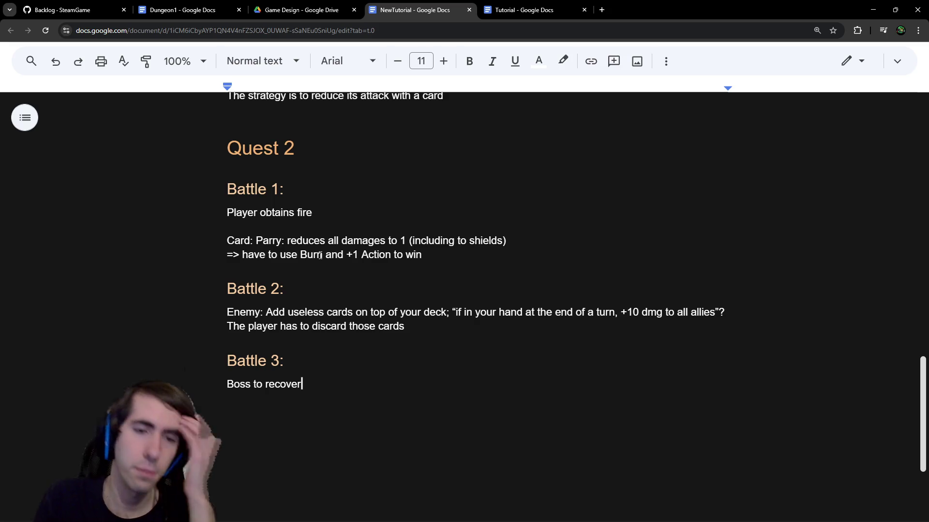
type(" item")
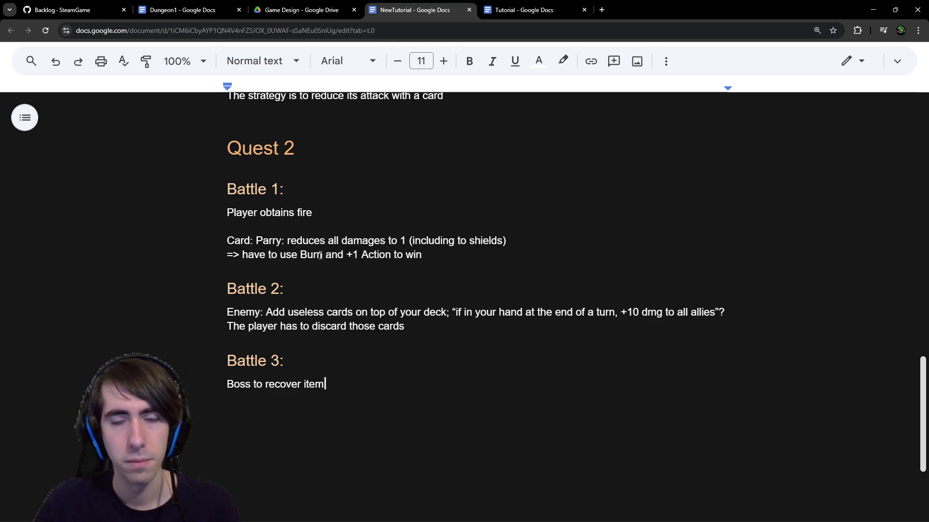
key("Return")
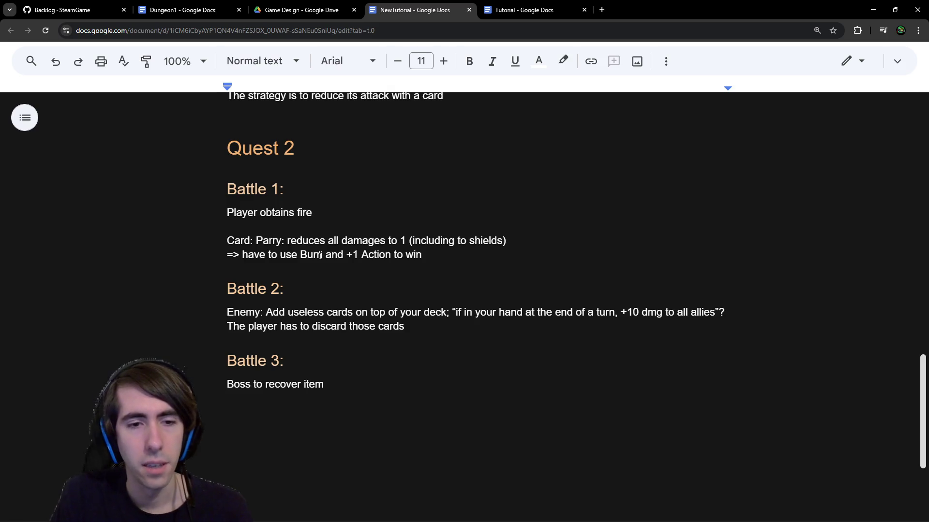
Step: Reword the note to 'Boss battle to recover item' and add an empty line below it
key("Up")
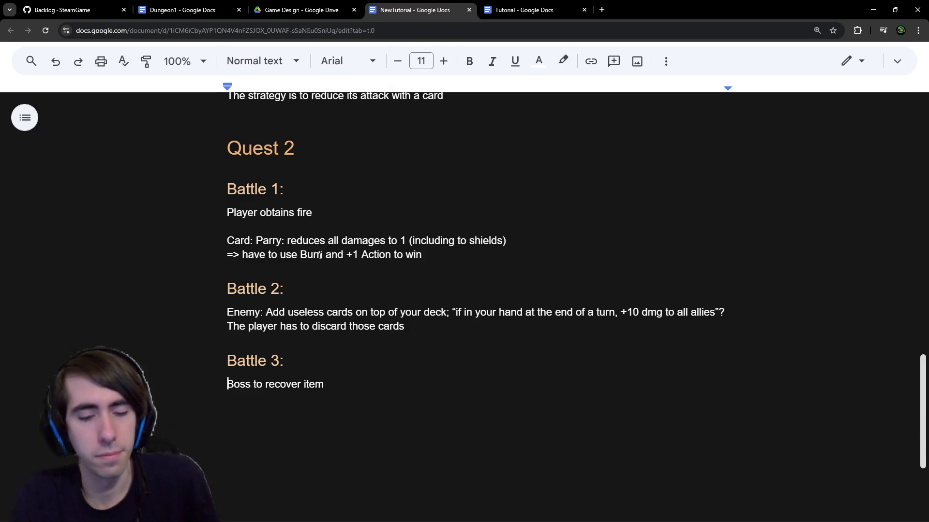
type("Fight")
key("BackSpace")
key("BackSpace")
key("BackSpace")
key("ctrl+Right")
type("battle")
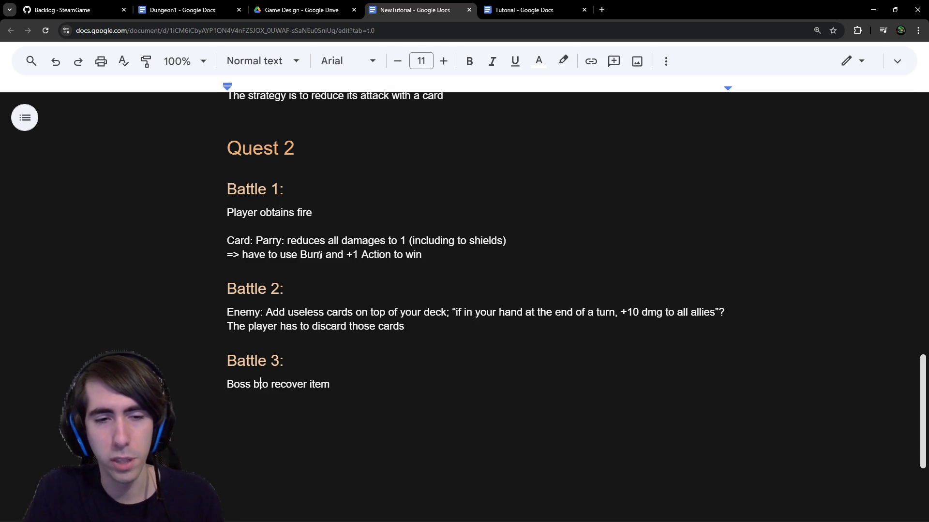
key("Down")
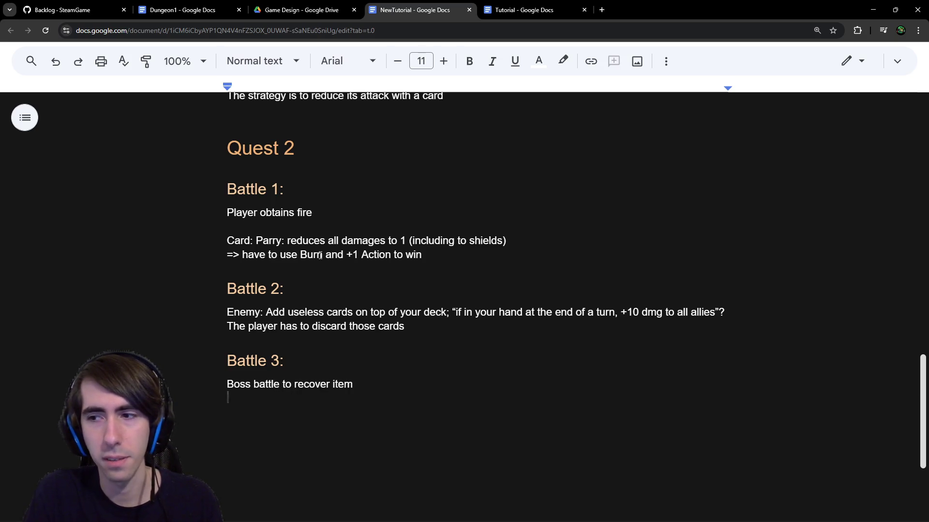
key("BackSpace")
key("Return")
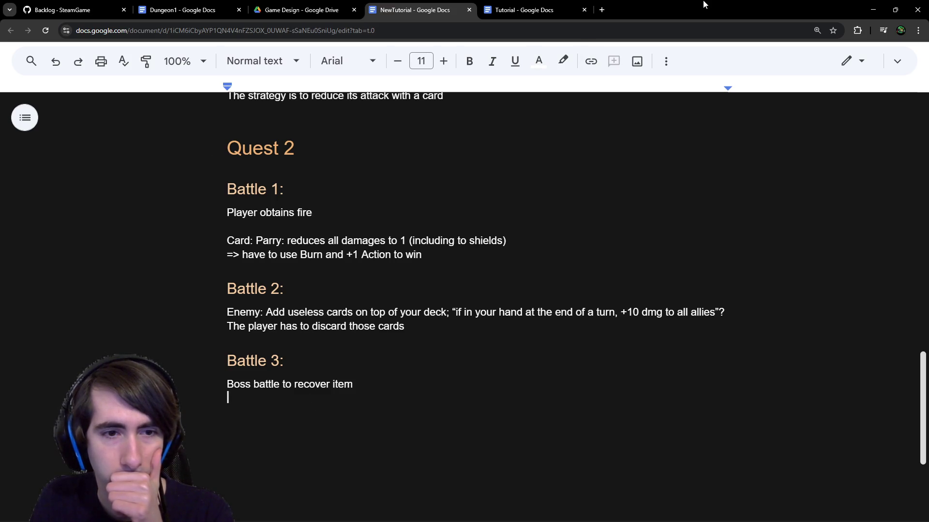
key("alt+Tab")
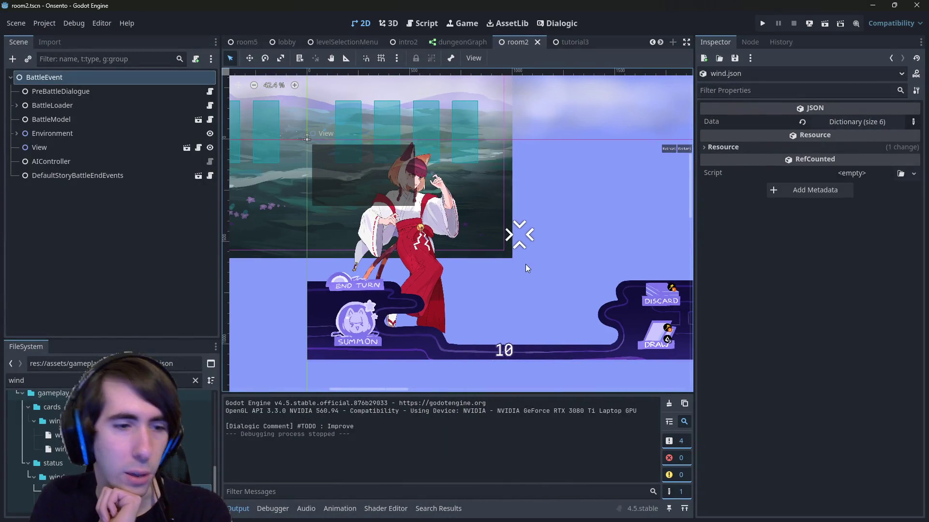
Step: Filter the FileSystem dock for 'burn' and open burn.json in the script editor
scroll(526, 264, "right", 2)
scroll(526, 264, "down", 1)
double_click(171, 380)
key("BackSpace")
type("fire")
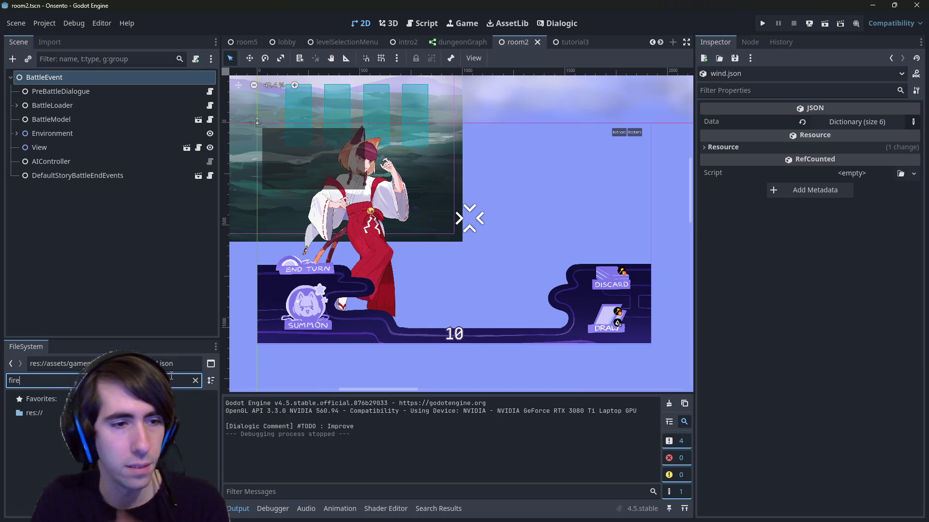
key("BackSpace")
key("BackSpace")
type("burn")
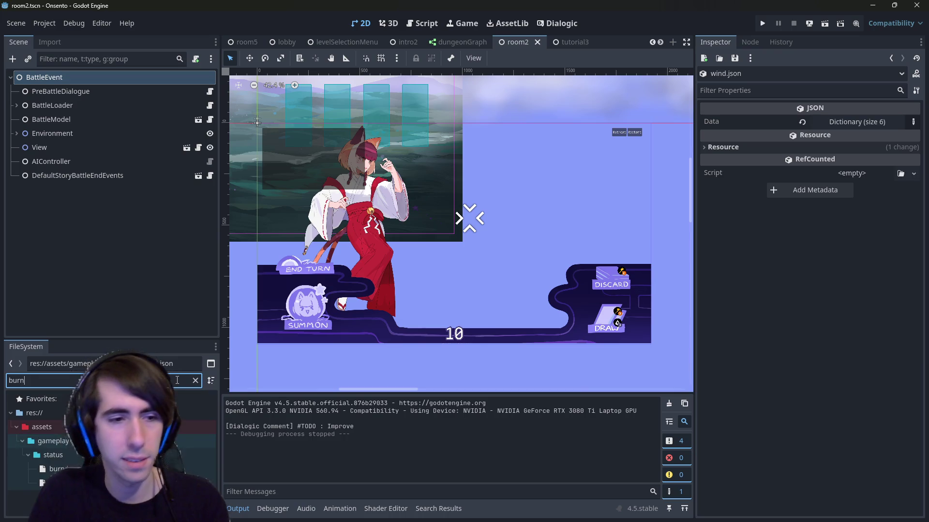
double_click(58, 469)
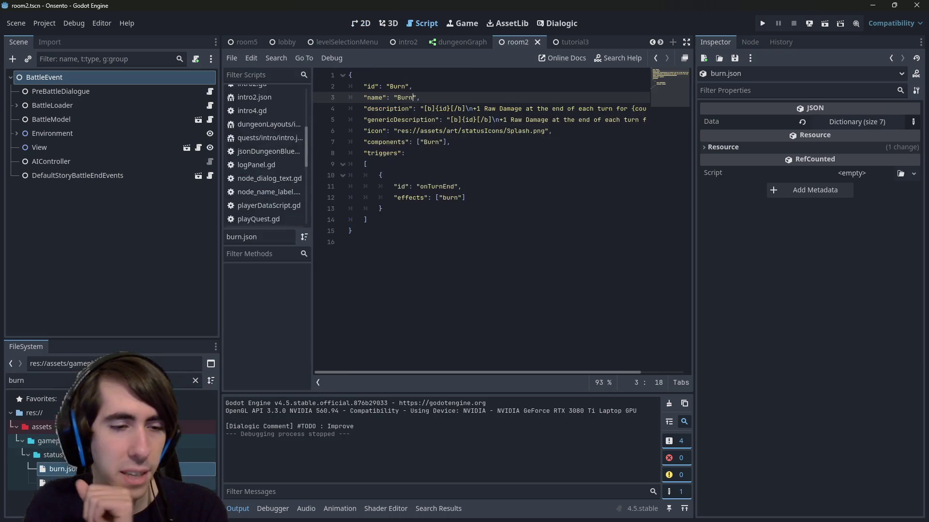
double_click(58, 482)
key("alt+Left")
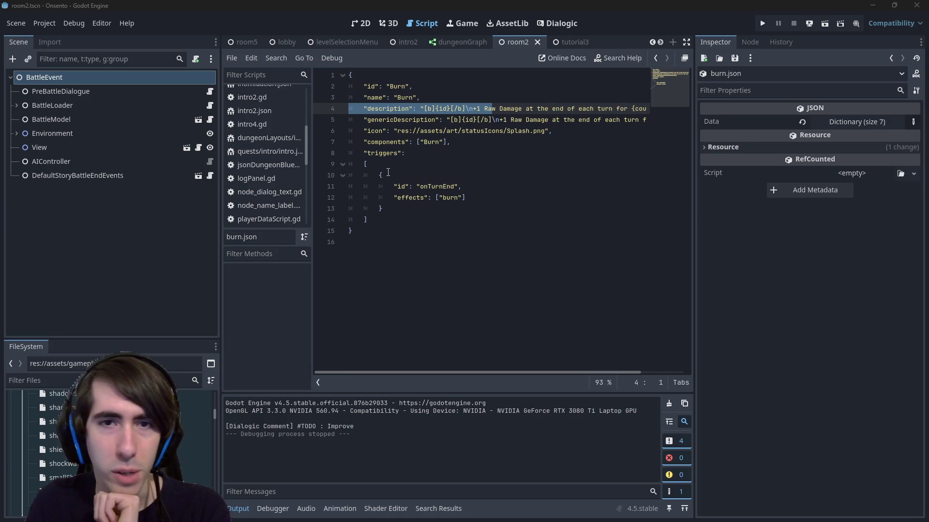
Step: Scroll through burn.json to read how the Burn effect is described
scroll(121, 435, "up", 2)
scroll(121, 435, "up", 1)
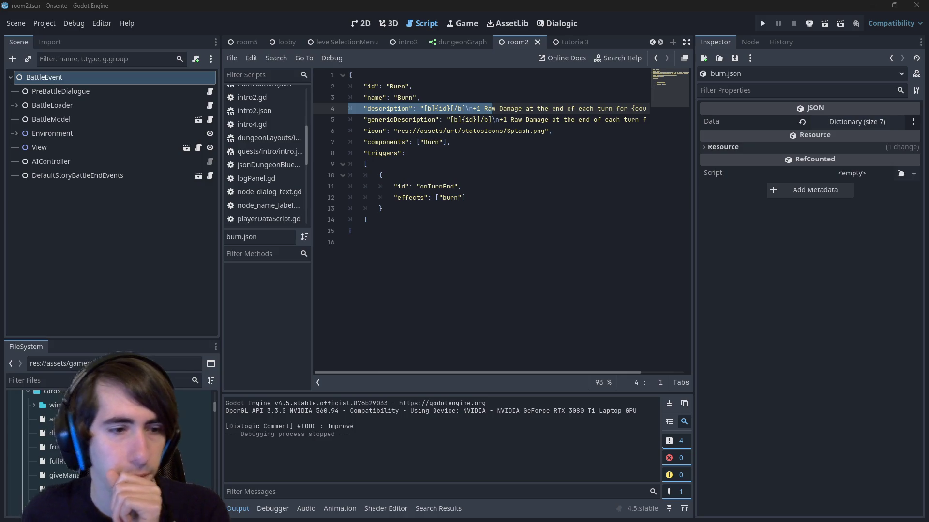
scroll(111, 435, "down", 2)
scroll(198, 453, "down", 4)
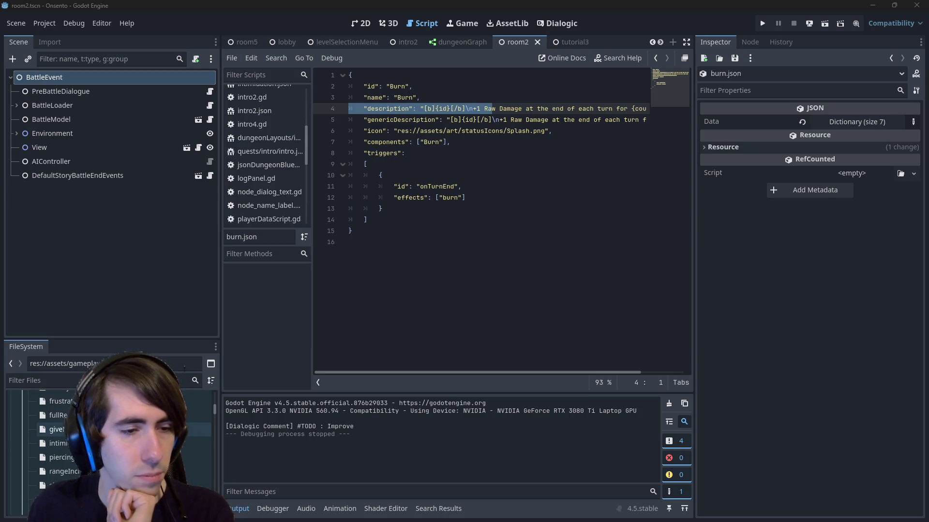
scroll(120, 436, "down", 3)
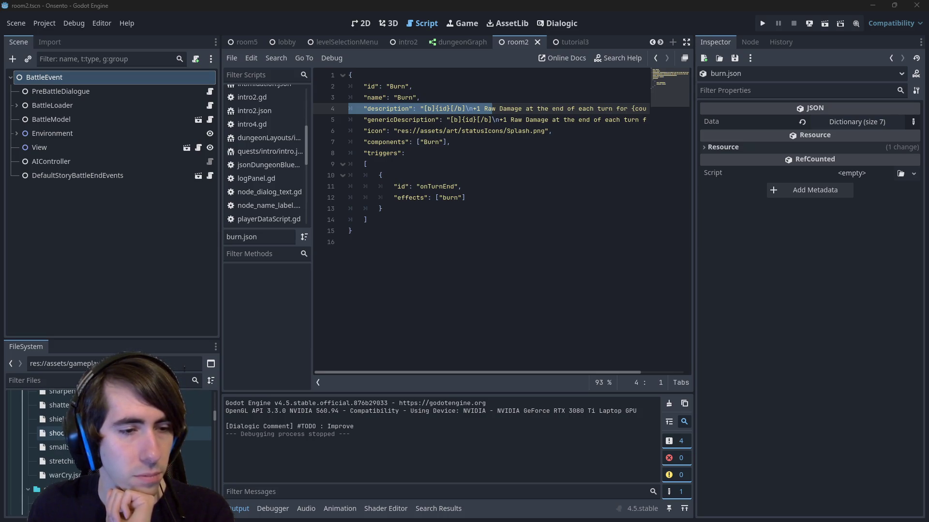
scroll(121, 435, "up", 2)
scroll(121, 435, "up", 10)
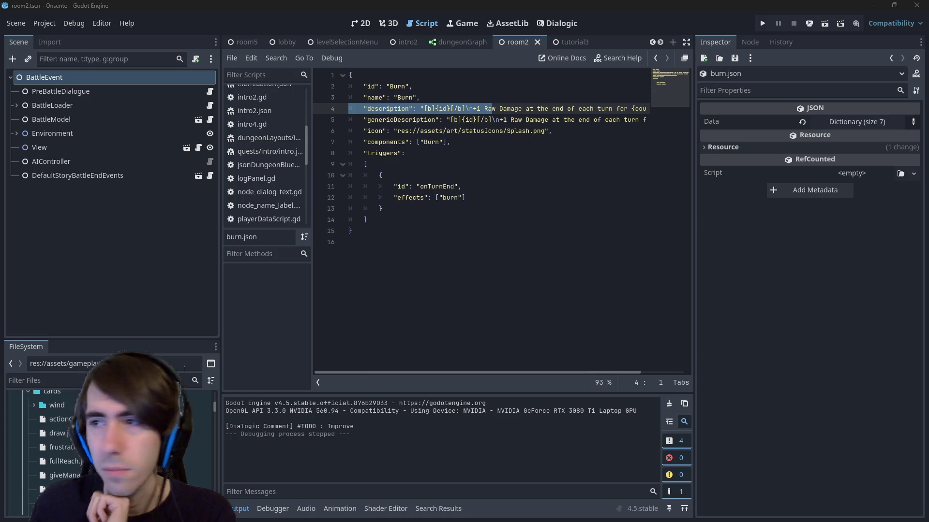
key("alt+Tab")
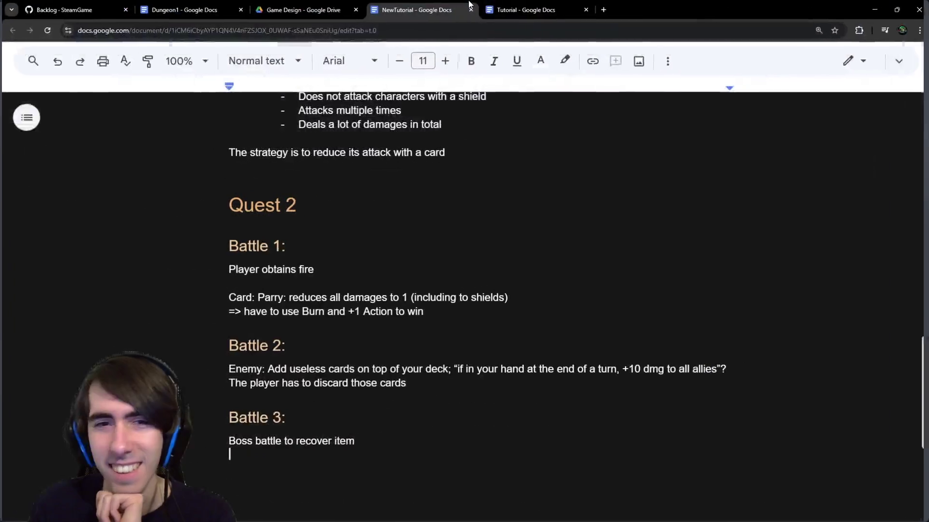
scroll(362, 340, "down", 3)
left_click(356, 296)
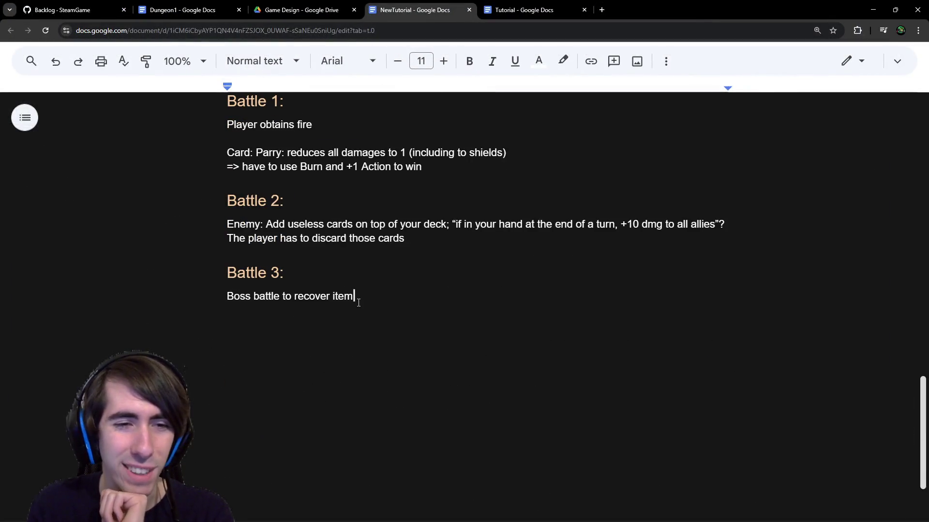
left_click(358, 307)
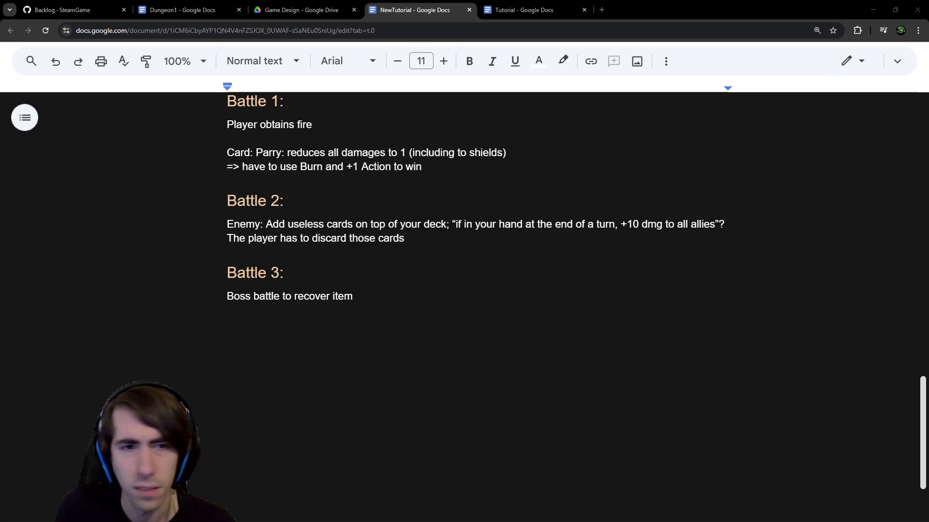
scroll(454, 247, "up", 8)
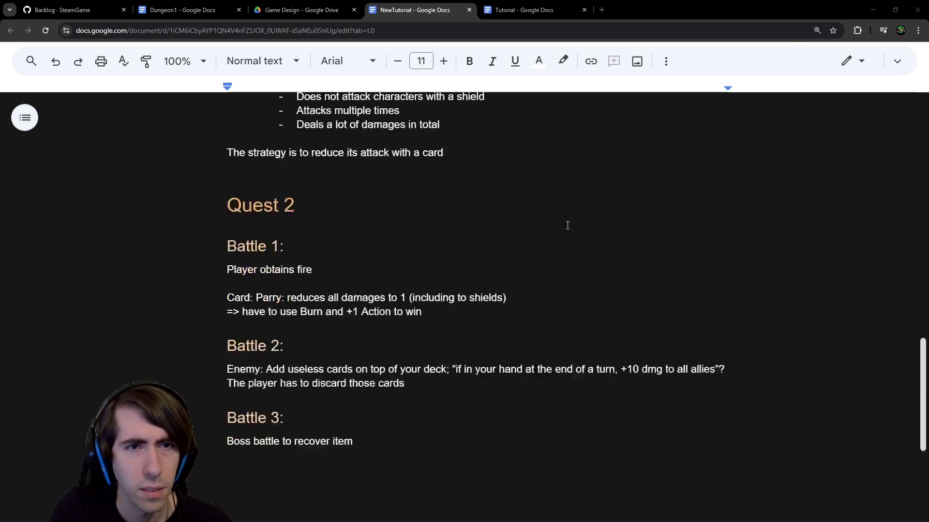
Step: Add the plain-text line 'Enemies are lizards' below the shield bullet under Battle 2: Mana
double_click(488, 311)
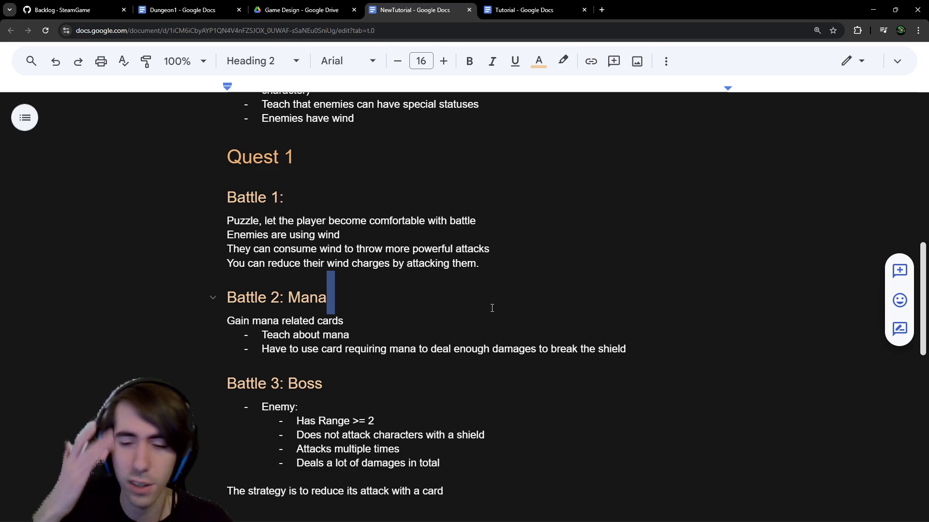
left_click(353, 299)
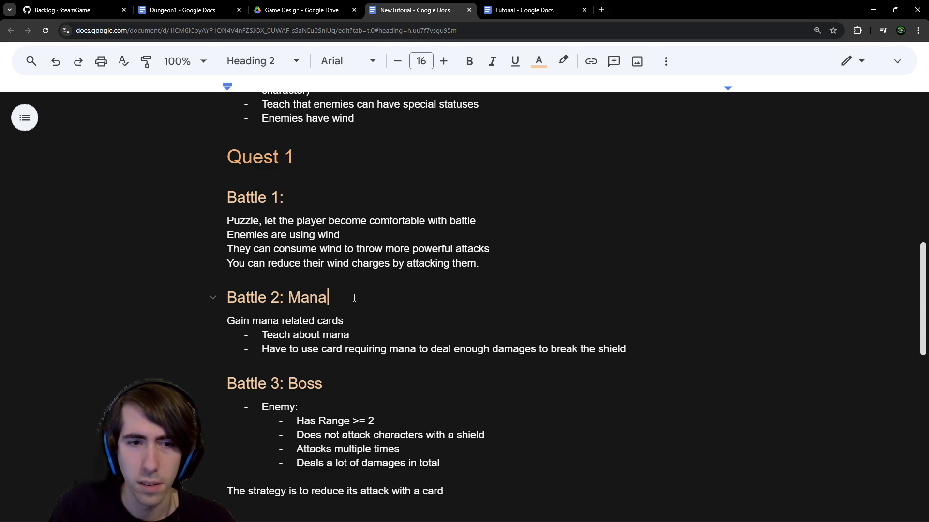
left_click(648, 351)
key("Return")
key("BackSpace")
key("Return")
type("Enemies are lizards")
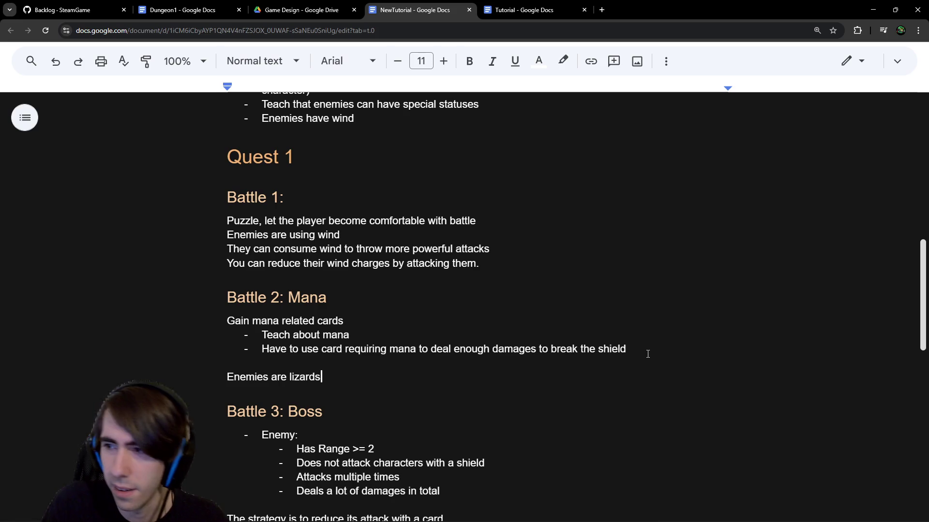
Step: Select the Battle 3: Boss section
scroll(646, 379, "down", 2)
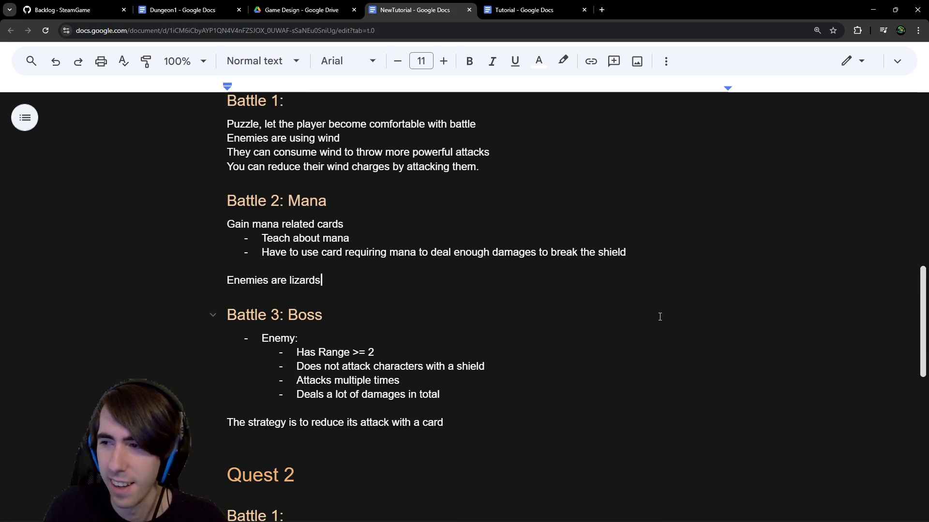
left_click(336, 310)
key("ctrl+Left")
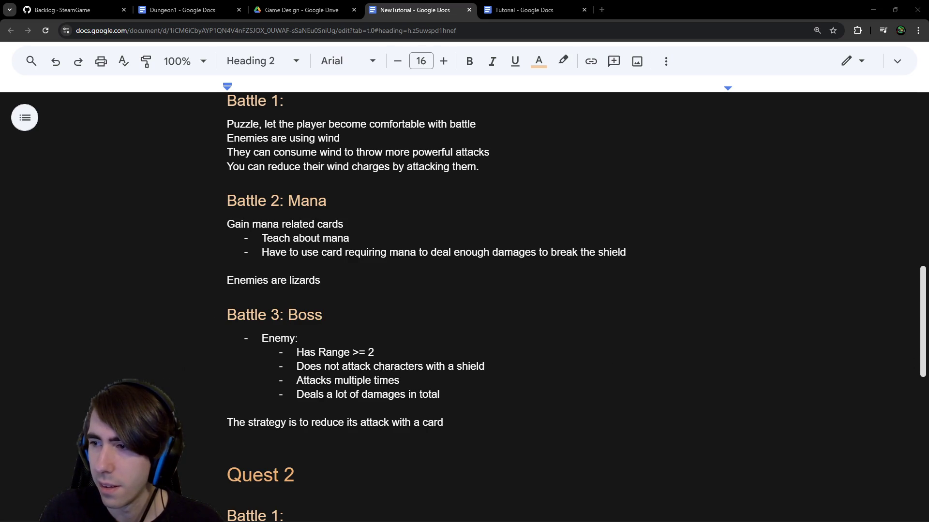
left_click_drag(443, 422, 133, 315)
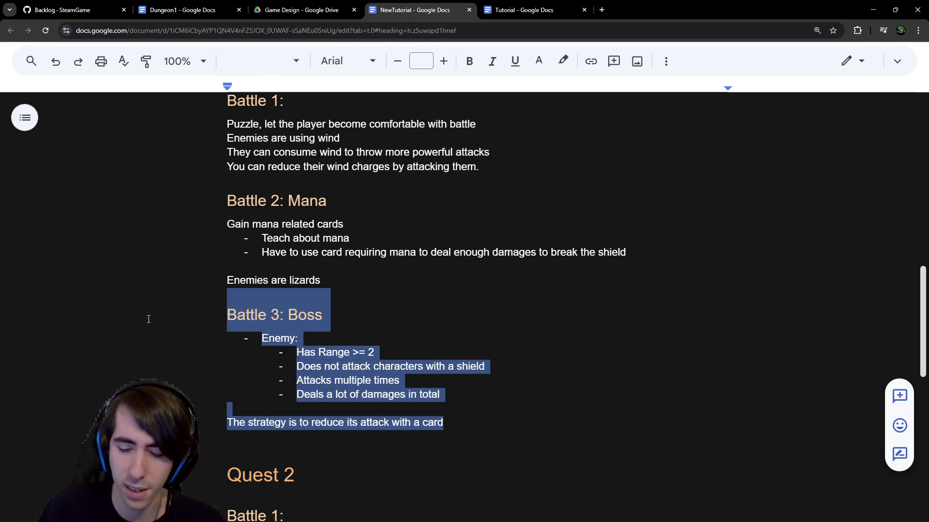
Step: Insert 'Mini' before Boss so the heading reads 'Battle 3: Mini Boss'
key("Right")
key("Up")
key("Up")
key("Up")
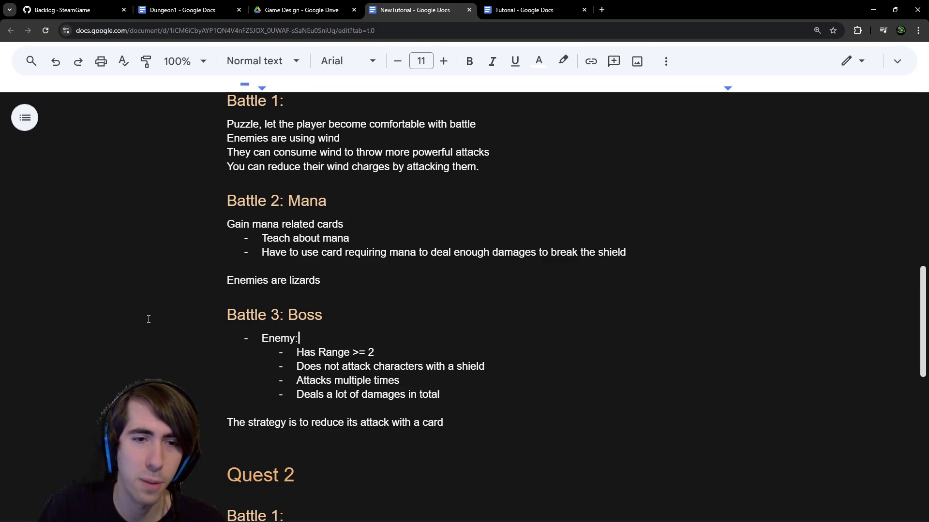
left_click(288, 315)
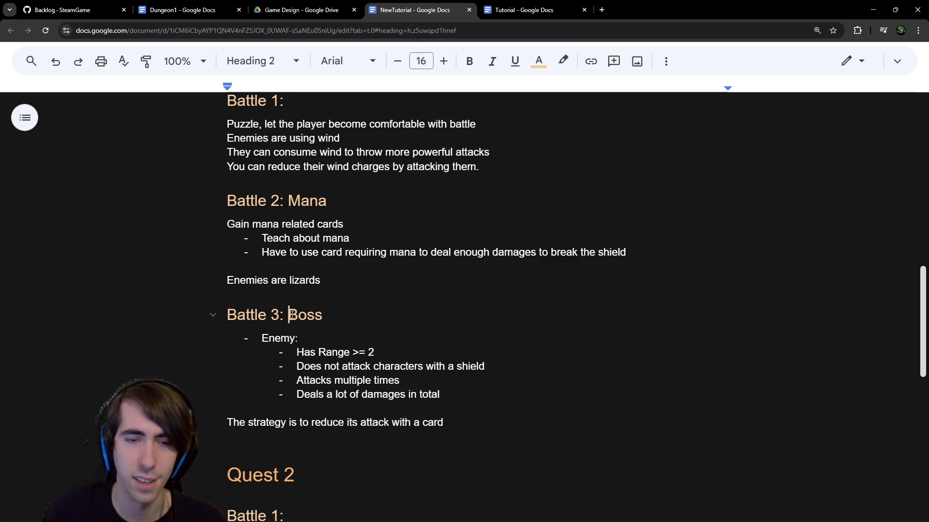
type("Mini")
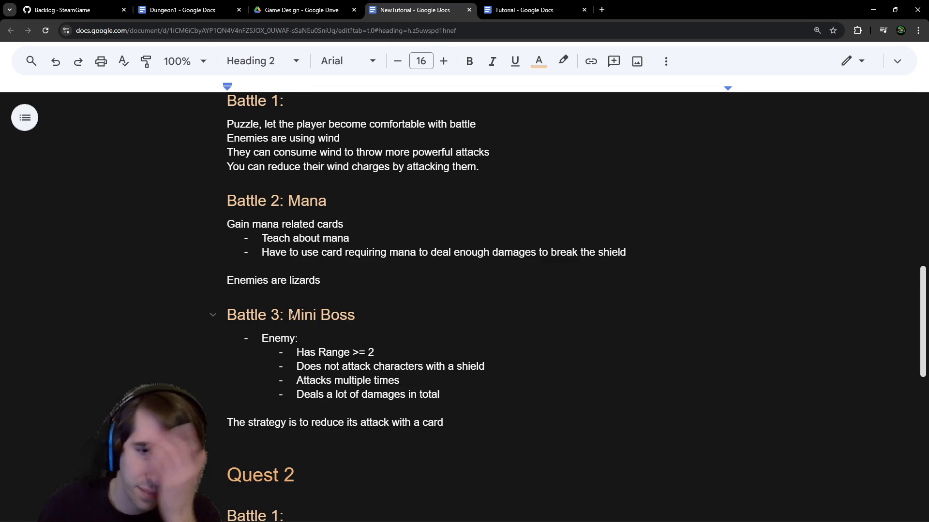
Step: Delete the old enemy bullets and strategy line under the Mini Boss heading
mouse_move(471, 434)
left_mouse_down()
mouse_move(481, 421)
mouse_move(435, 401)
mouse_move(202, 333)
left_mouse_up()
scroll(260, 319, "down", 5)
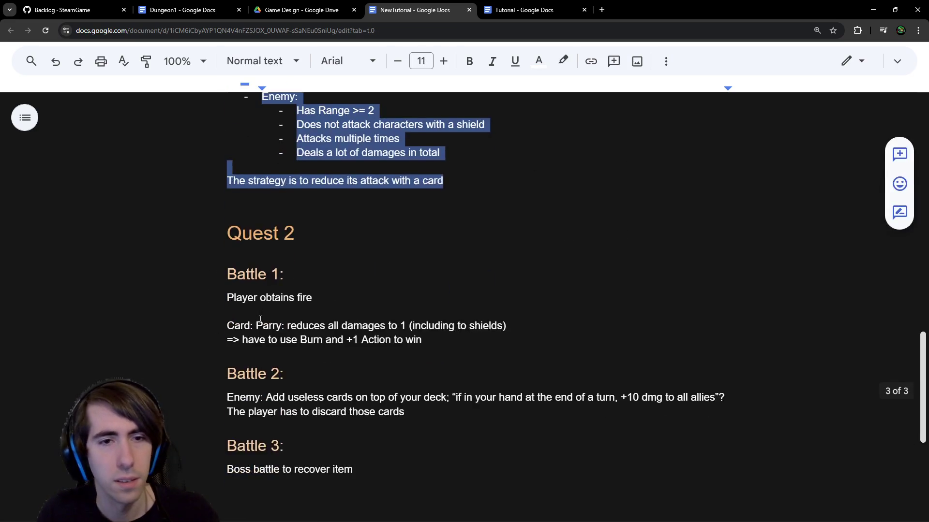
scroll(260, 320, "up", 4)
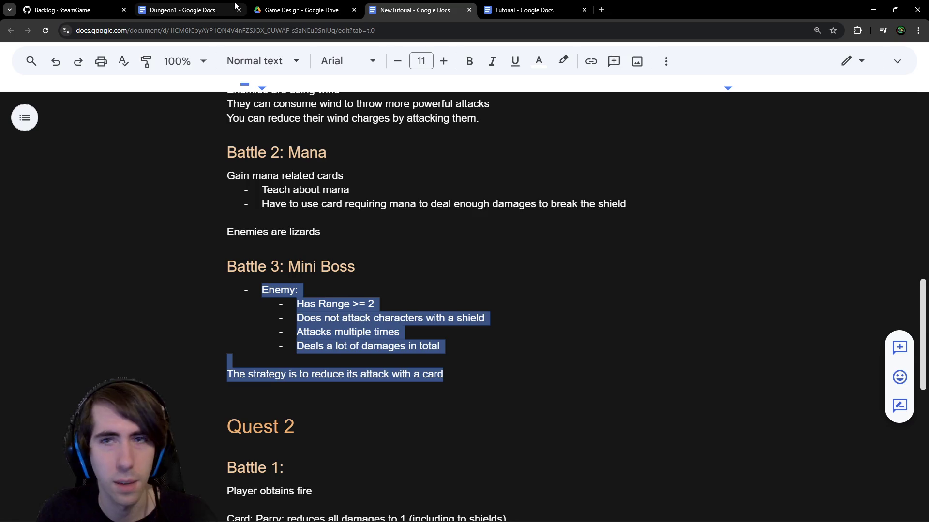
key("BackSpace")
key("BackSpace")
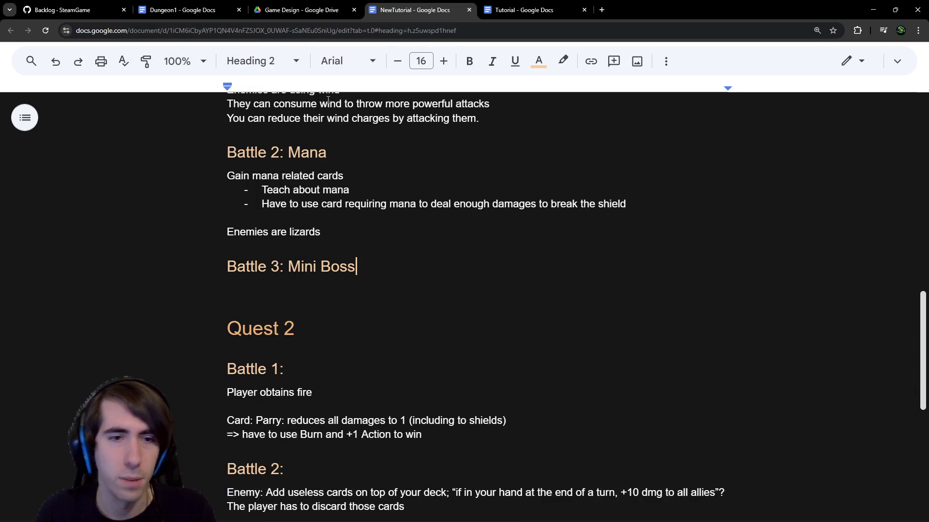
key("Return")
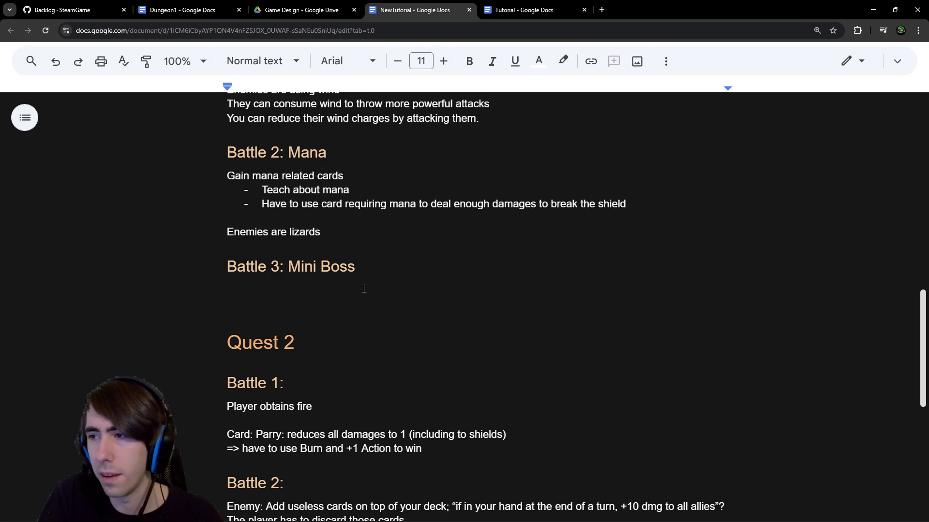
Step: Type 'Green lizard girl' under Battle 3: Mini Boss, fix the 'igrl' typo, and add two empty lines
type("Green lizard igrl")
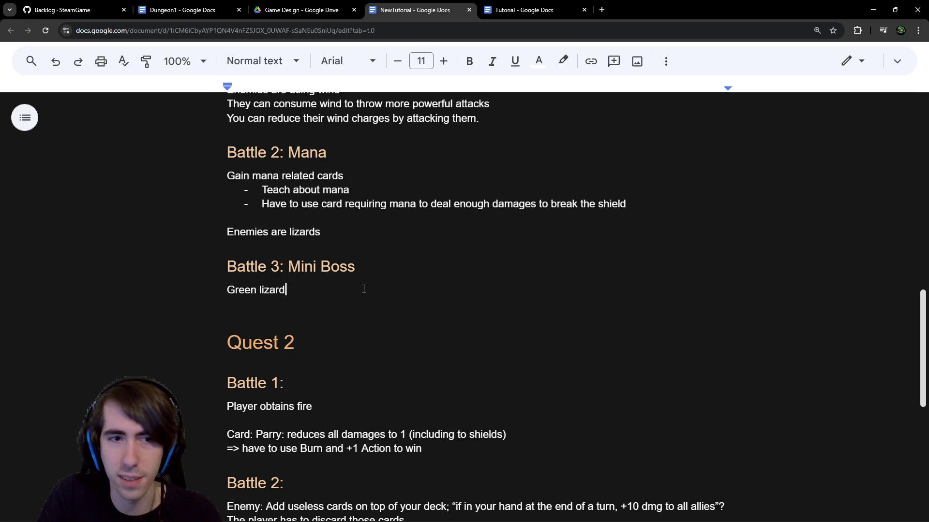
key("Return")
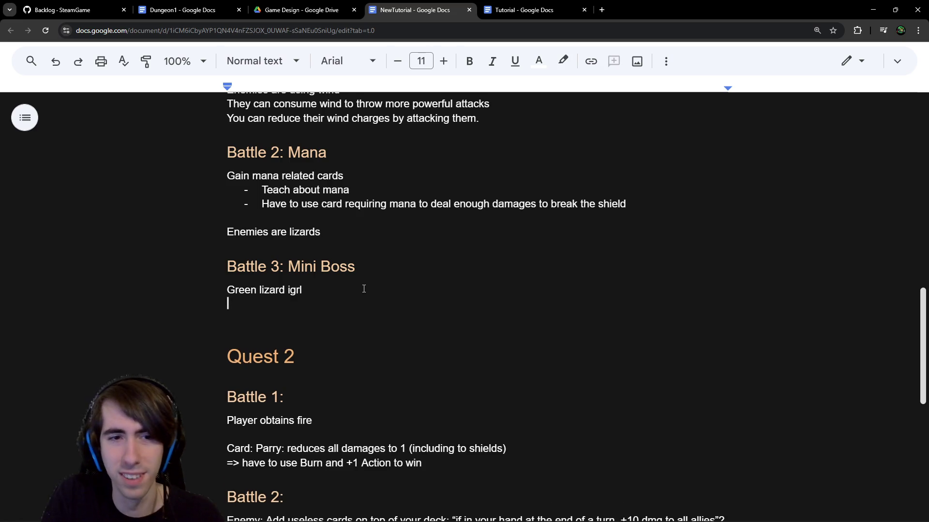
key("BackSpace")
key("BackSpace")
key("BackSpace")
type("g")
key("BackSpace")
type("girl")
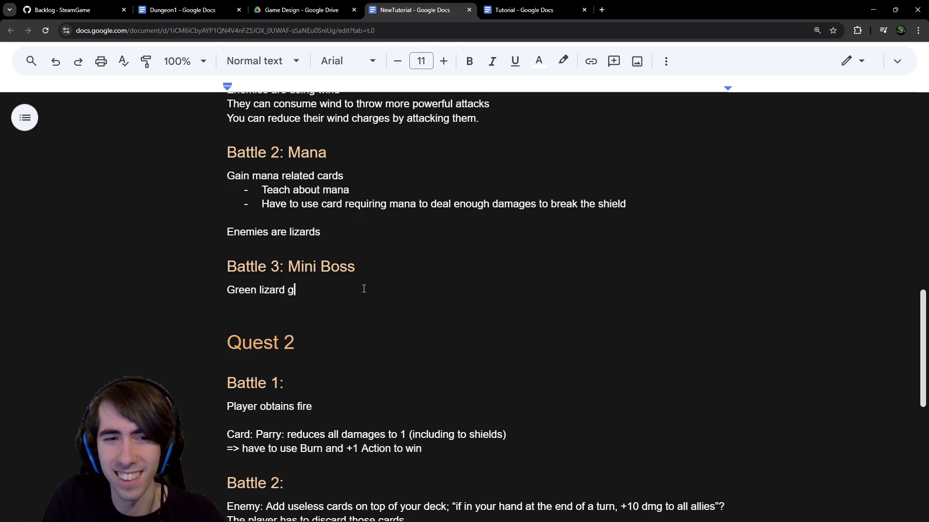
key("Return")
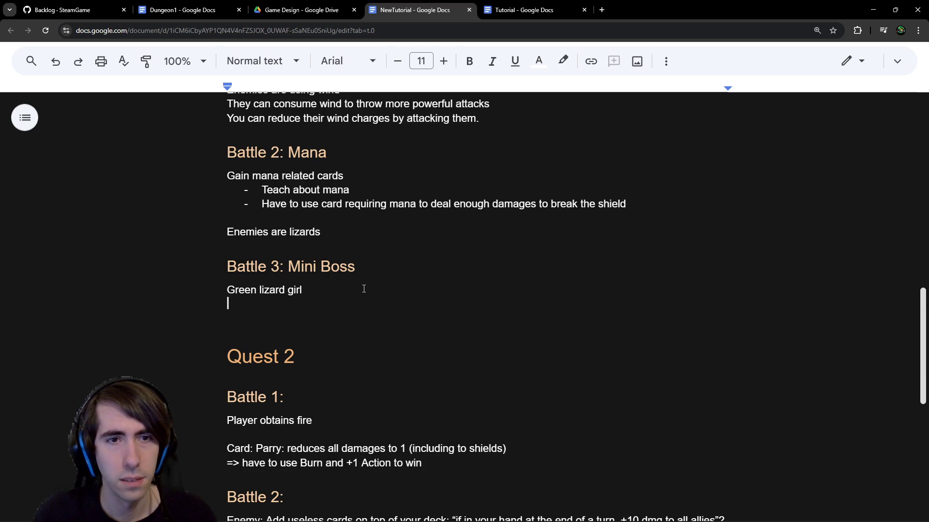
key("Return")
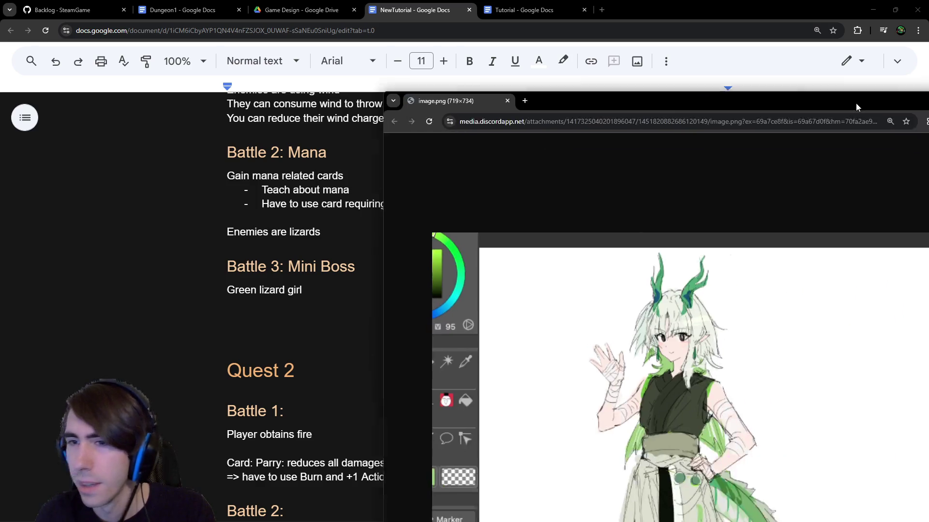
mouse_move(855, 103)
left_mouse_down()
mouse_move(803, 80)
mouse_move(762, 206)
mouse_move(611, 93)
left_mouse_up()
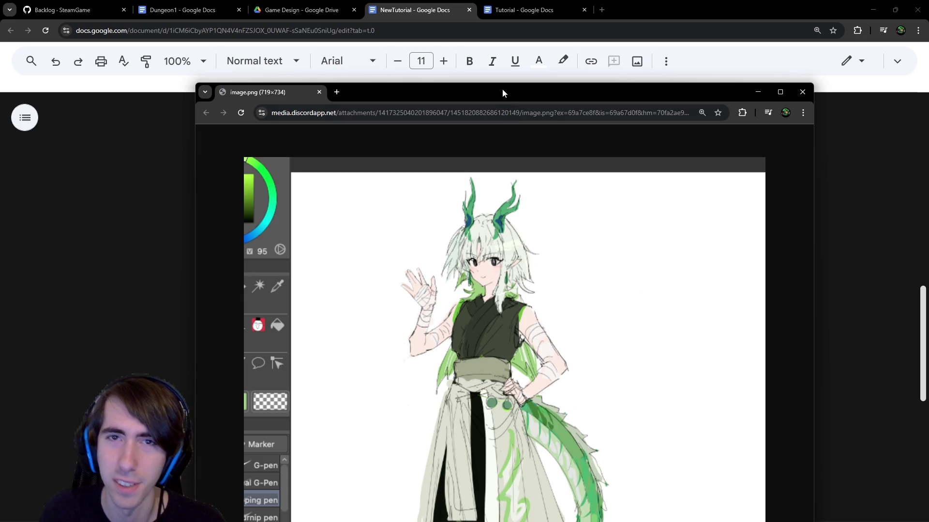
left_click_drag(501, 92, 510, 93)
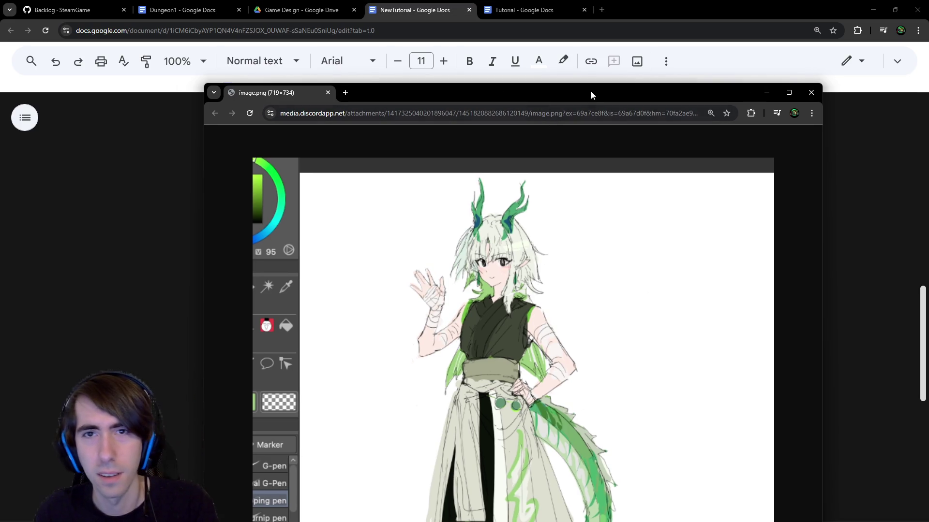
key("alt+Tab")
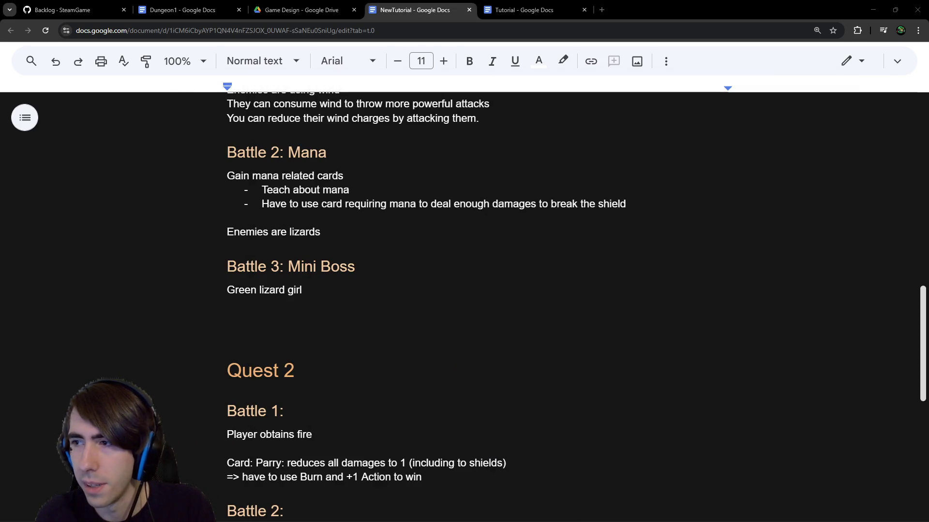
key("alt+Tab")
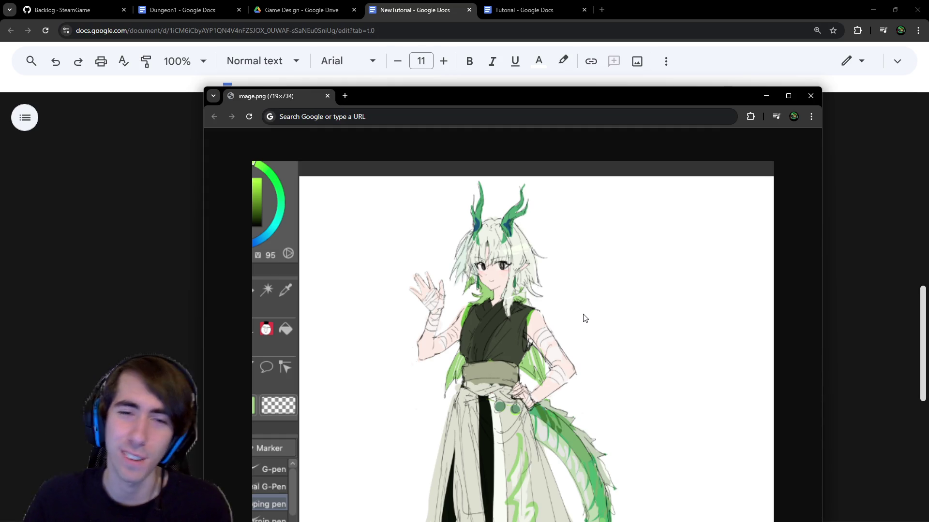
left_click_drag(525, 106, 928, 120)
left_click(315, 302)
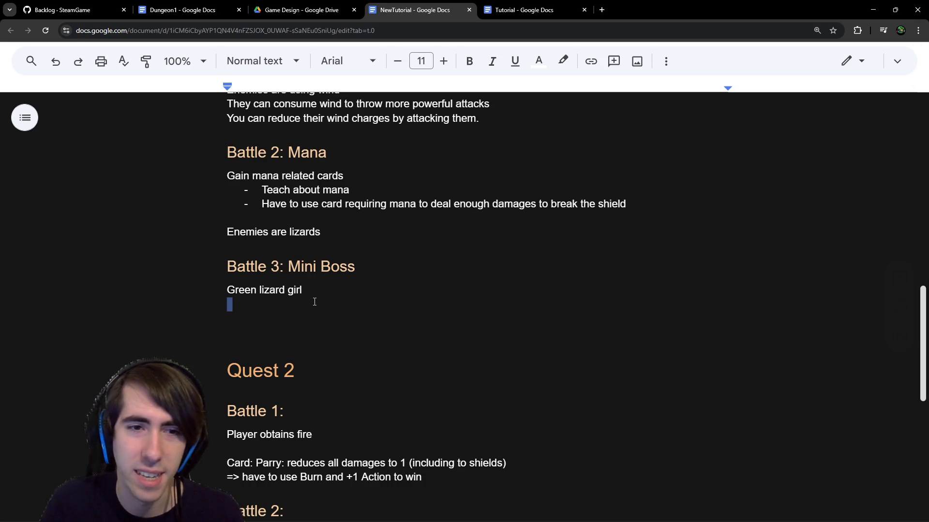
type("Some characters have unique attacks")
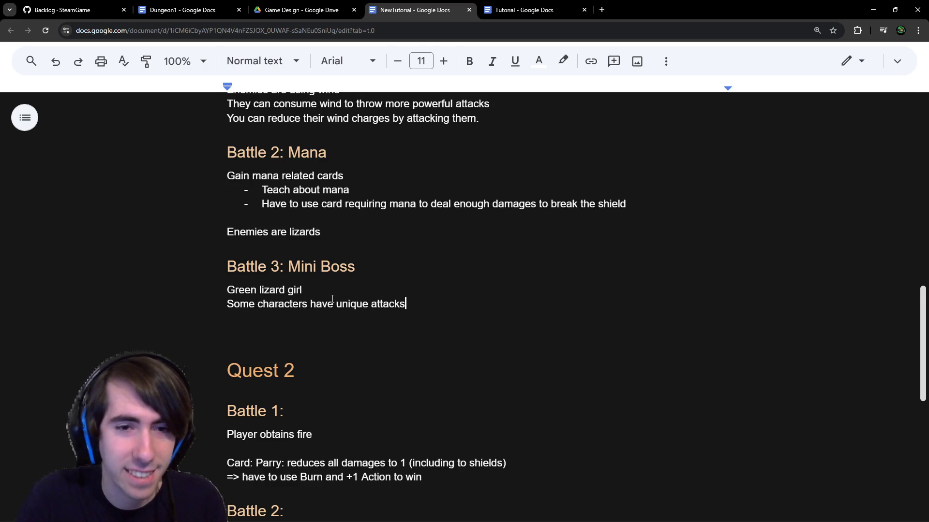
key("Return")
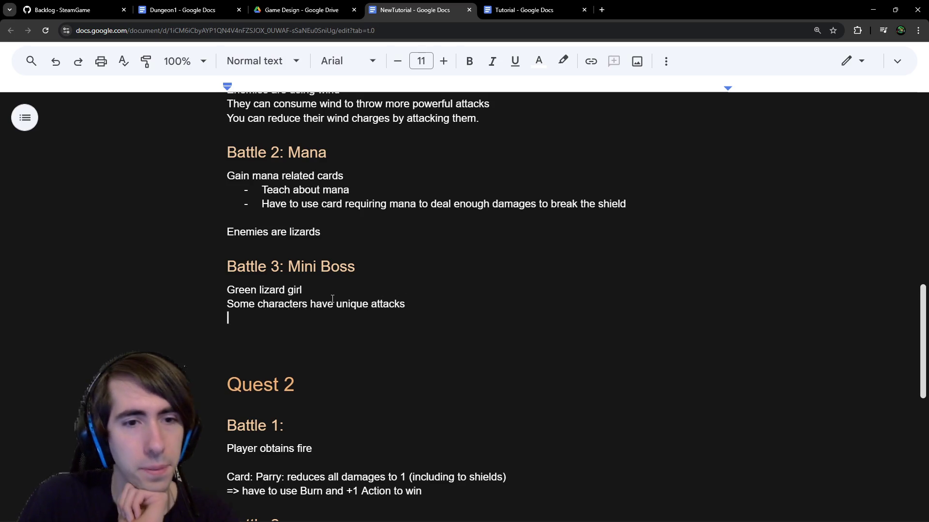
key("Return")
type("The dragon")
key("BackSpace")
key("BackSpace")
key("BackSpace")
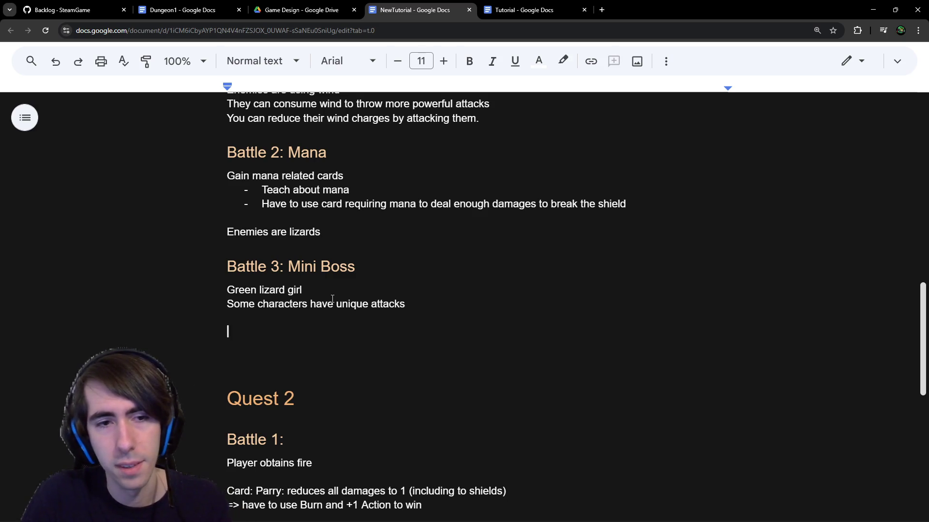
type("The boss'")
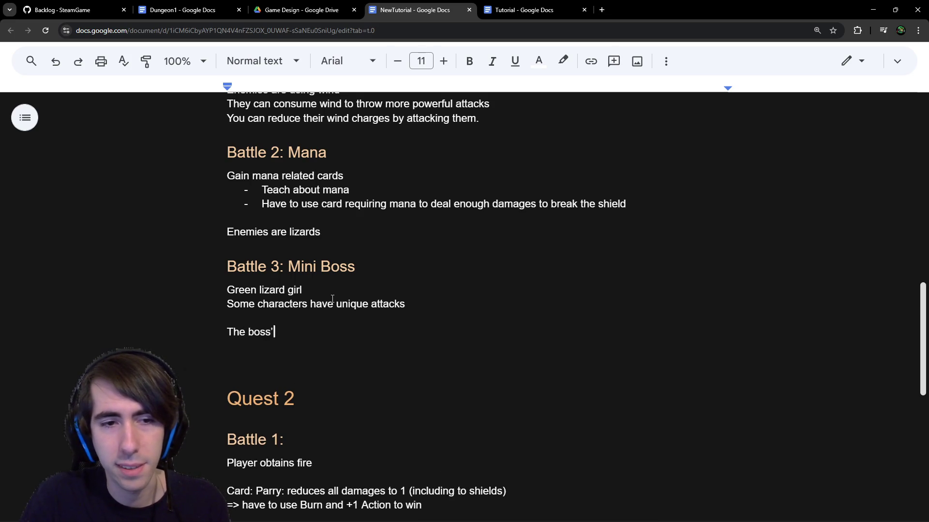
type(" attack")
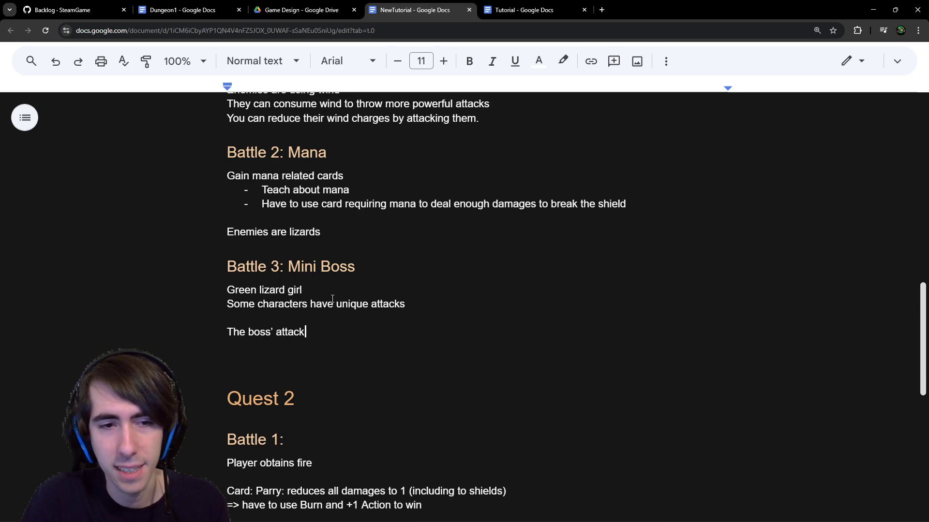
type(":")
key("Return")
type("-")
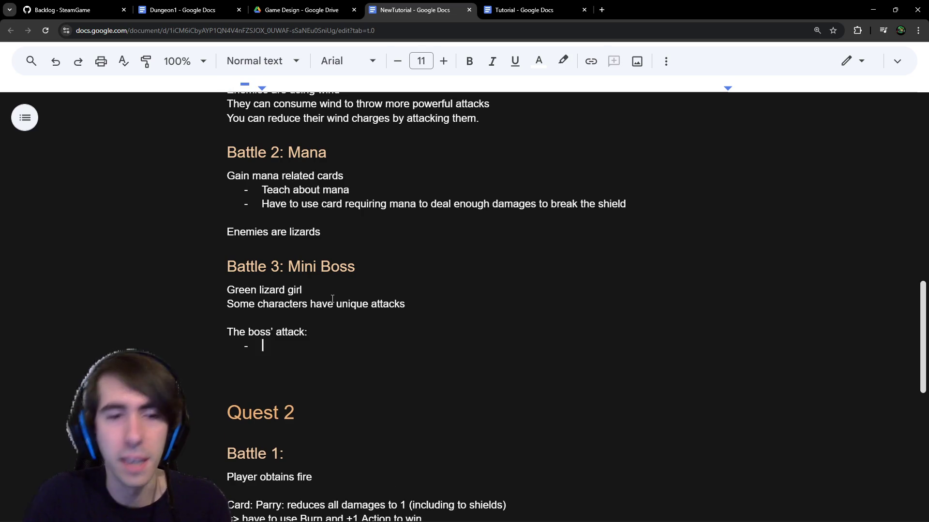
key("Up")
key("Up")
key("Up")
key("End")
type("/abilities")
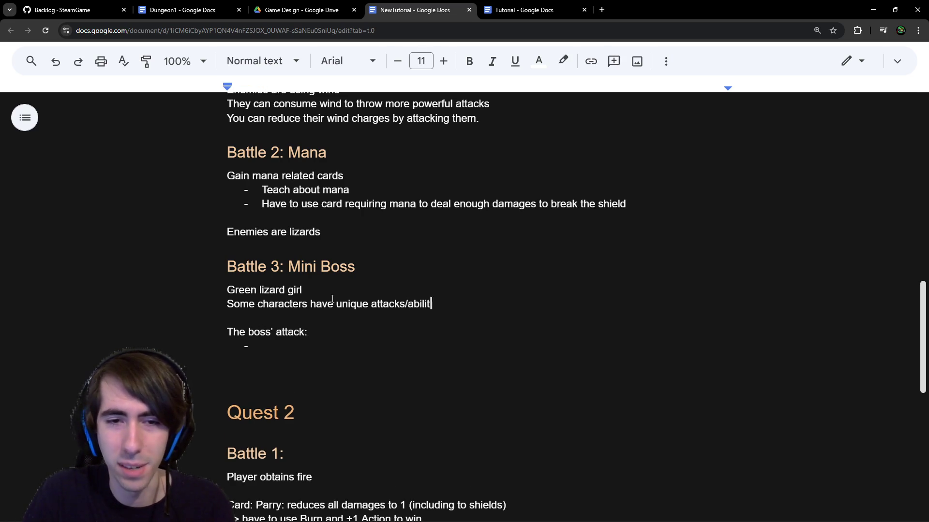
key("Return")
key("Down")
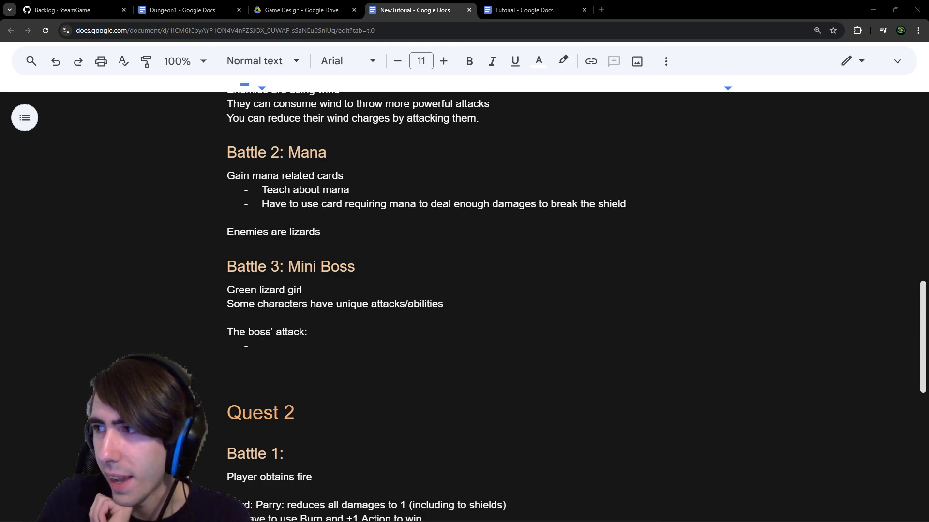
key("alt+Tab")
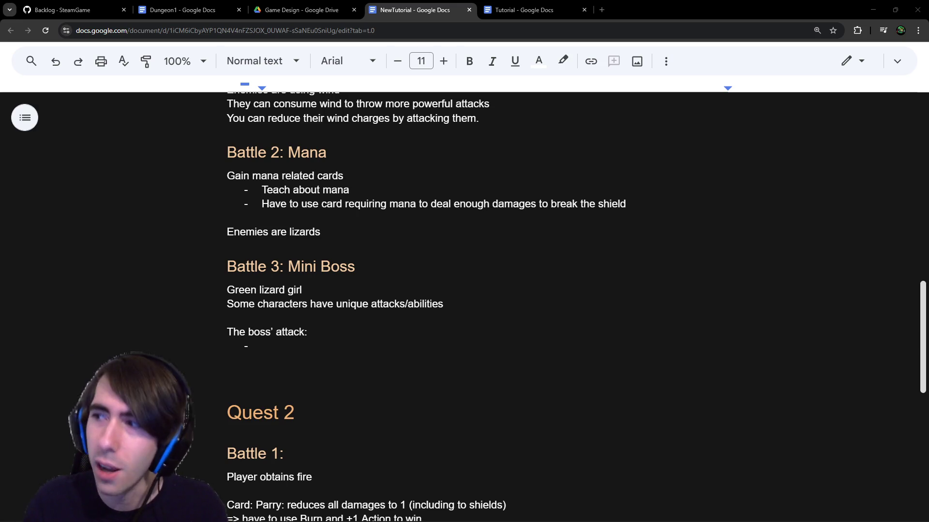
key("alt+Tab")
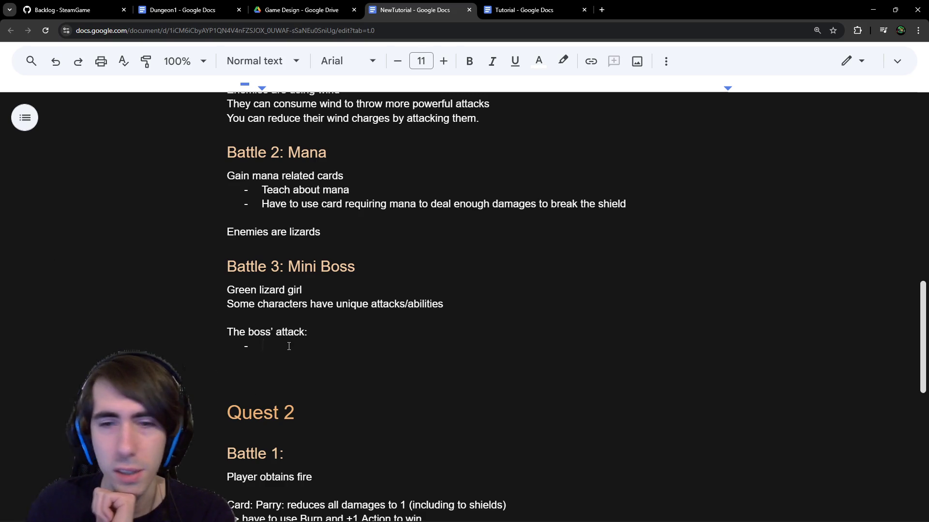
scroll(289, 346, "up", 1)
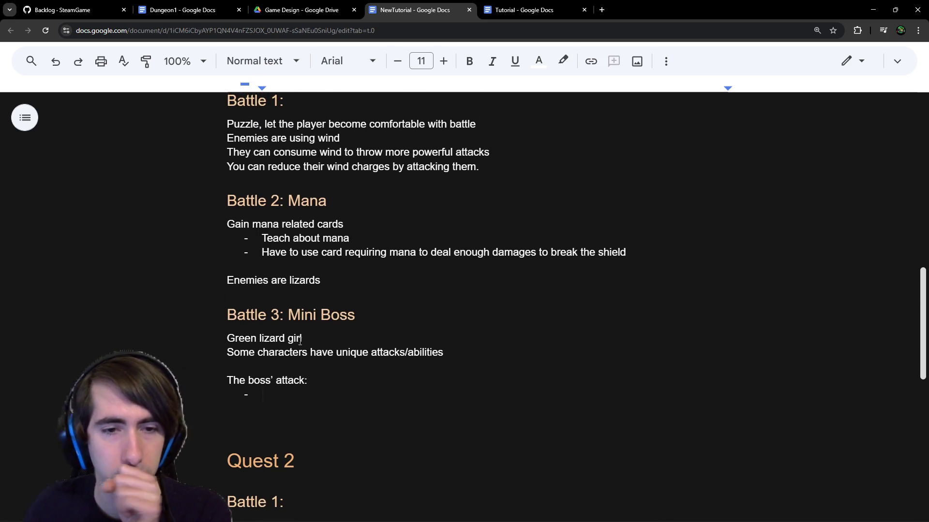
Step: Type 'Any attack of this character causes burn.' in the empty attack bullet
right_click(351, 367)
key("Escape")
left_click(339, 404)
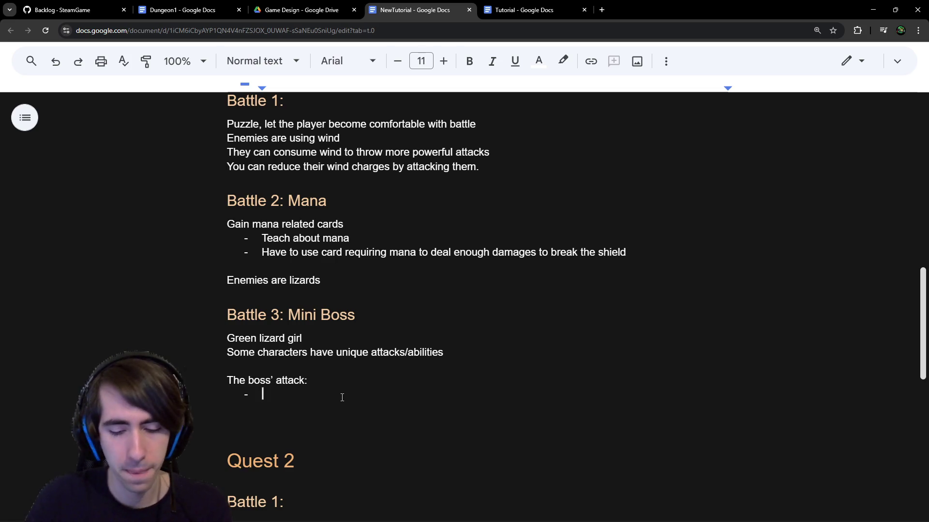
type("A")
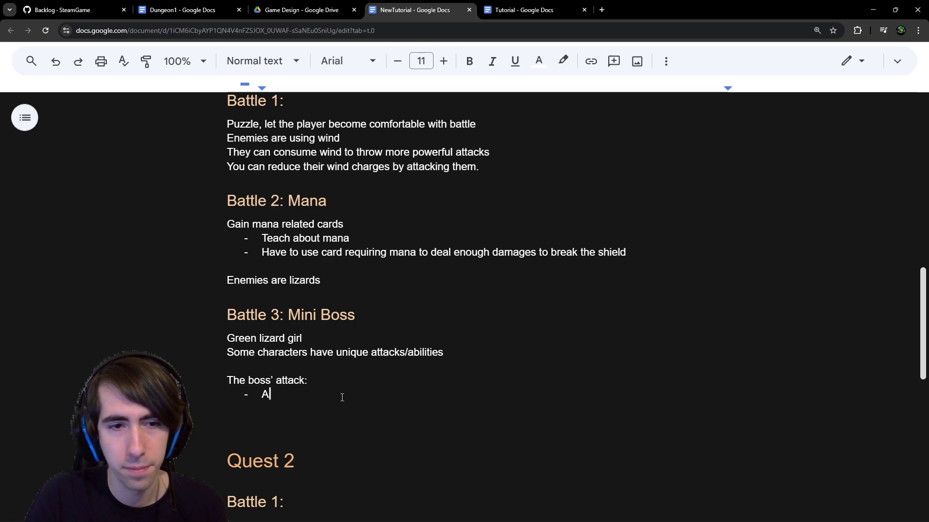
type("ny at")
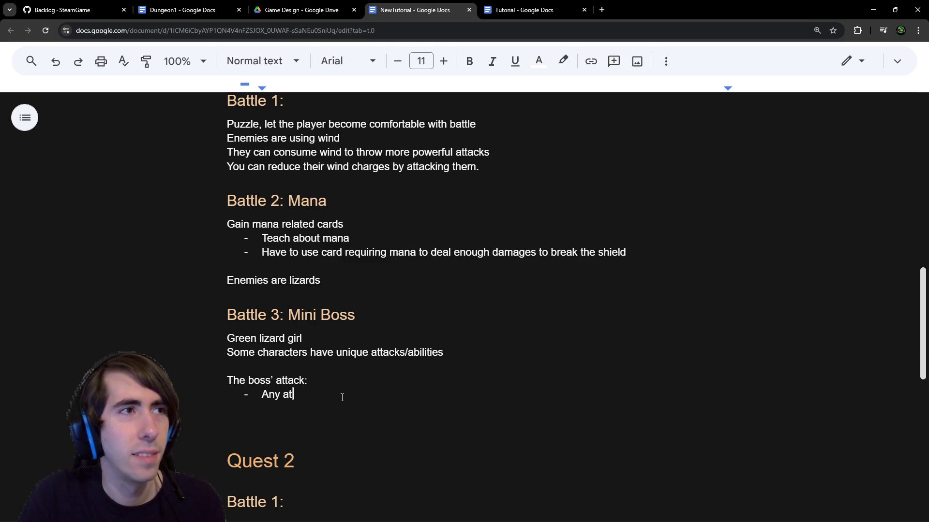
type("tack of this chara")
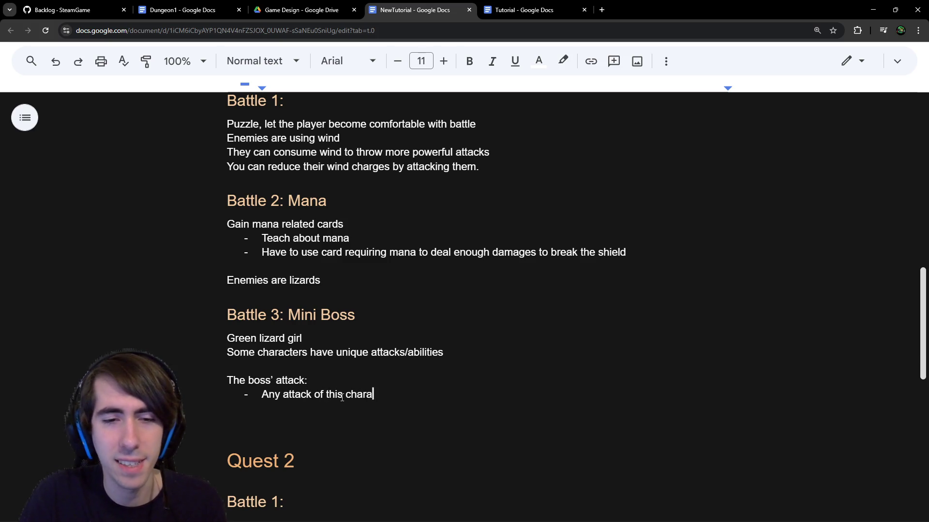
type("cter causes burn")
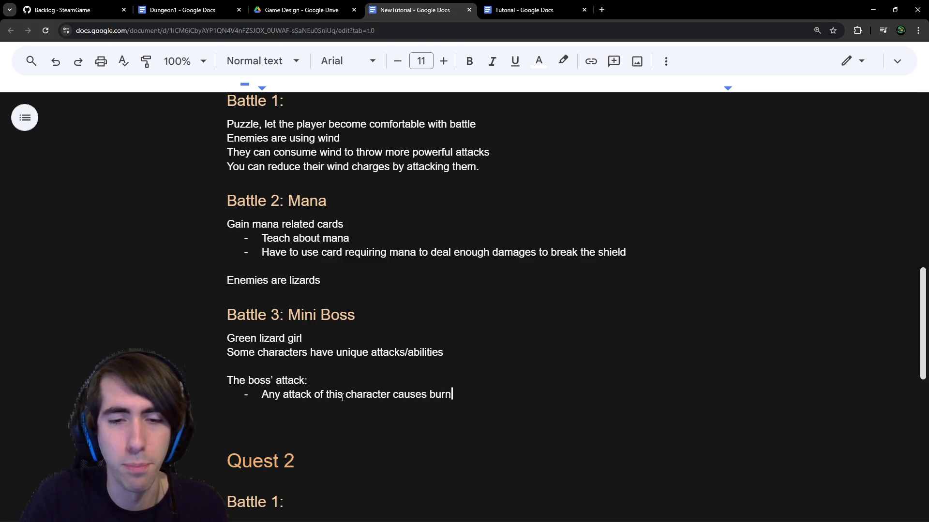
type(".")
key("Return")
key("Return")
key("Return")
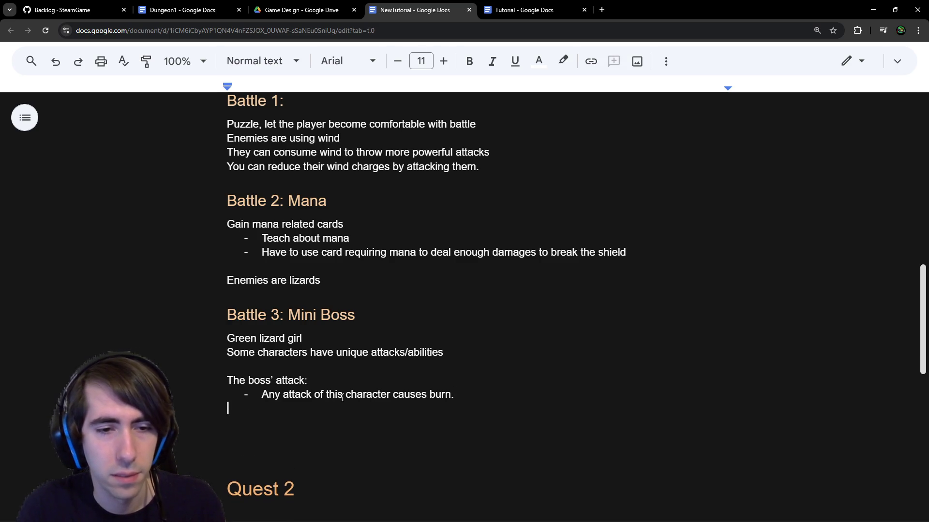
Step: Reword the bullet to 'Attack a character, and apply burn.' and add a blank line below
key("Left")
key("Left")
key("ctrl+Left")
key("ctrl+shift+Left")
key("ctrl+shift+Left")
key("ctrl+shift+Left")
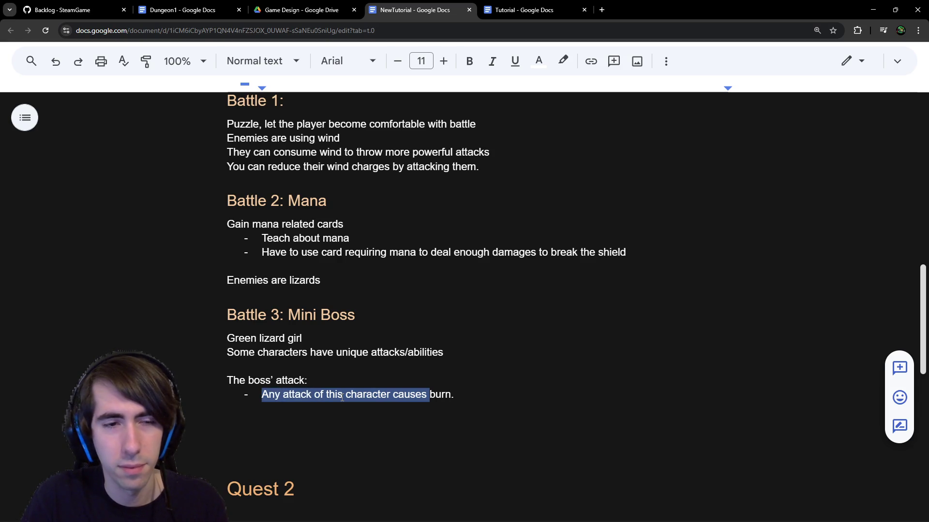
type("Attack a c")
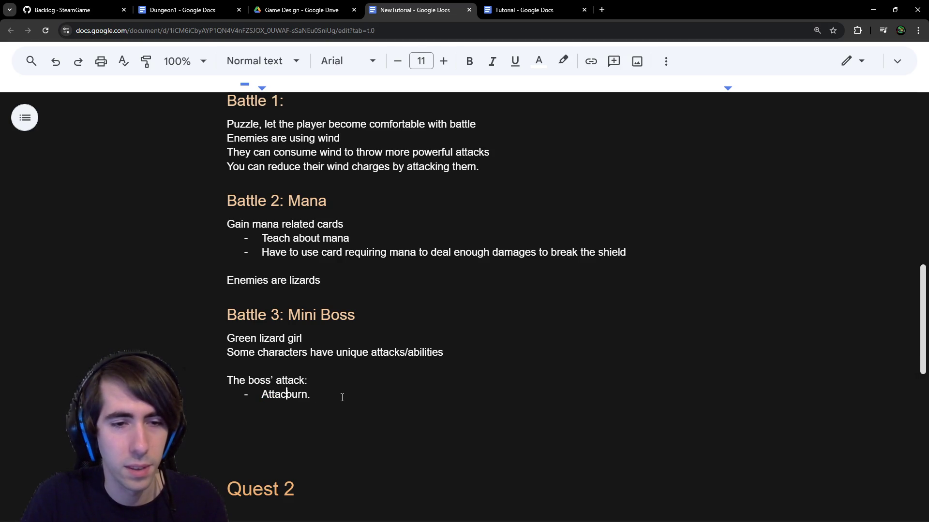
type("haracter, and deal")
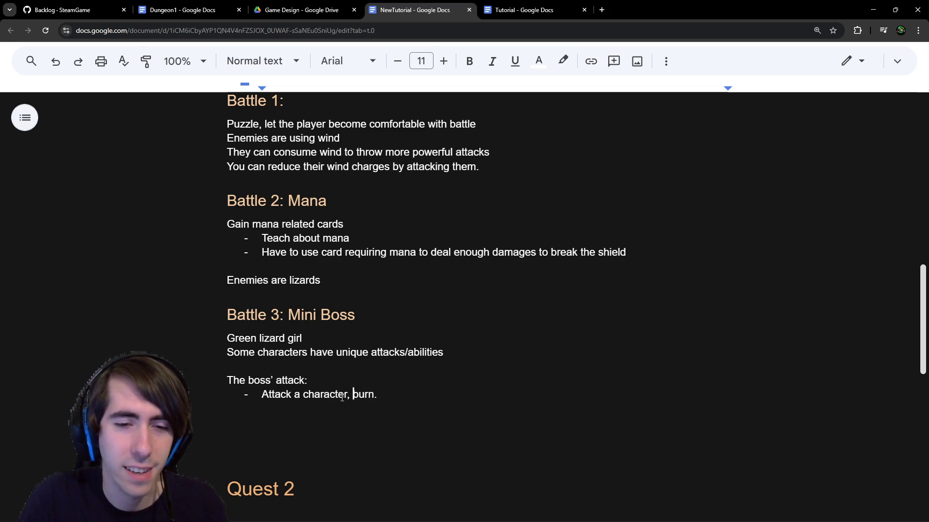
key("Down")
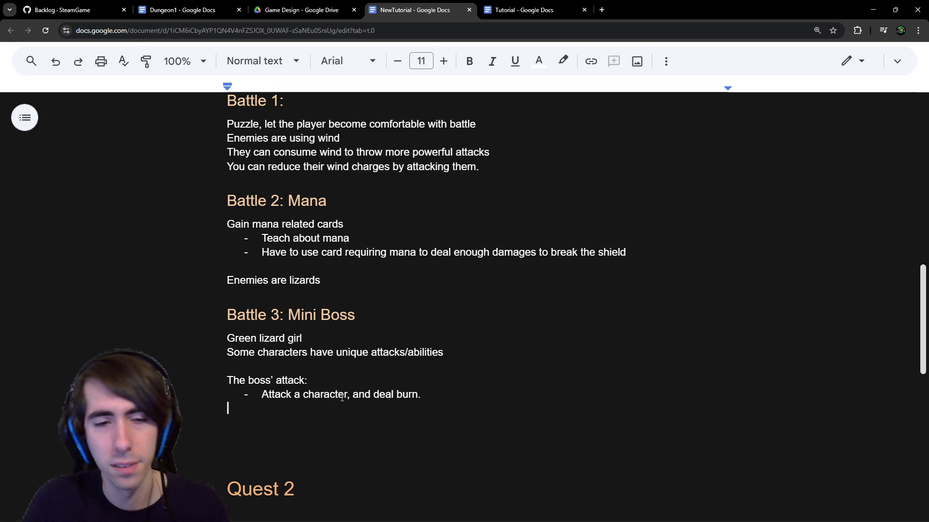
key("Return")
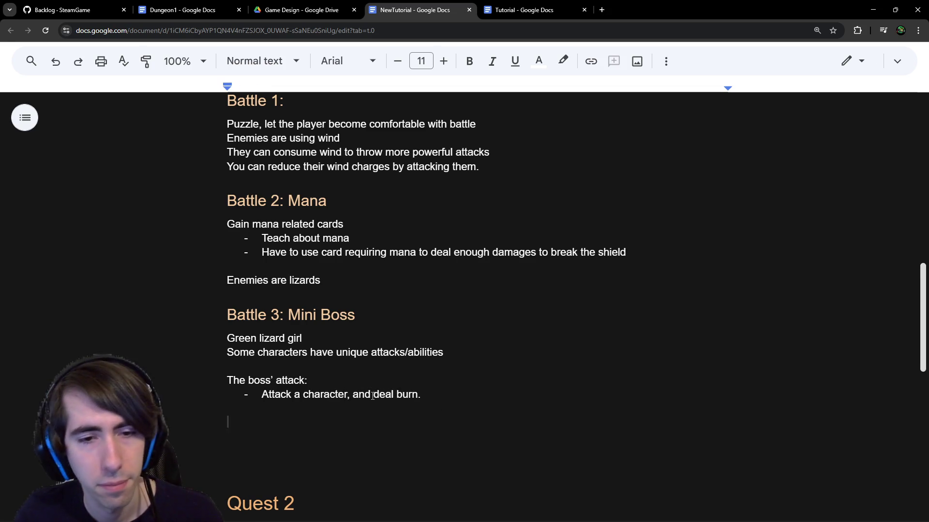
double_click(385, 395)
type("apply")
key("Down")
left_click_drag(432, 400, 228, 394)
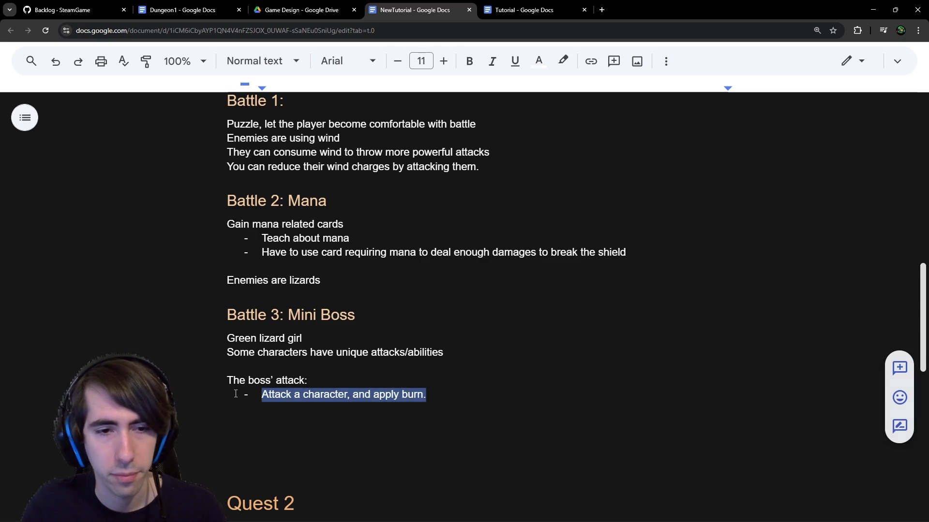
left_click(295, 412)
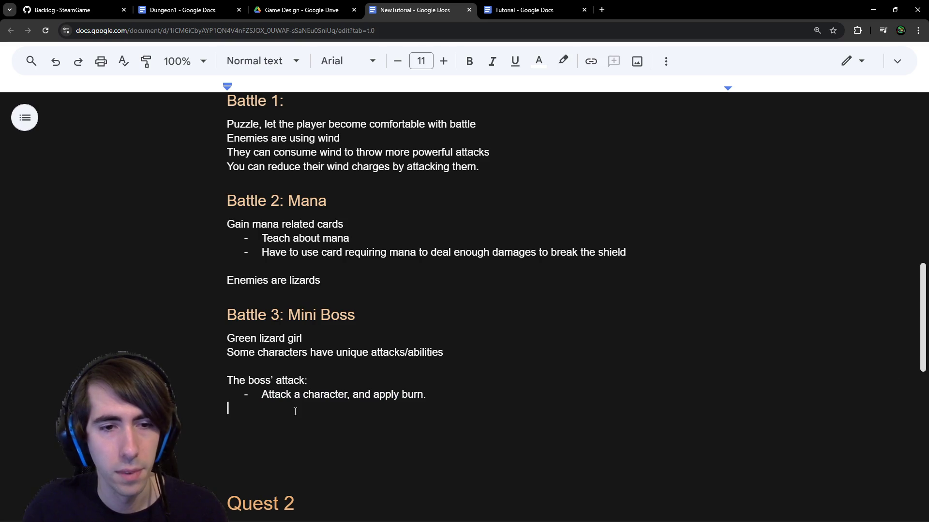
key("Return")
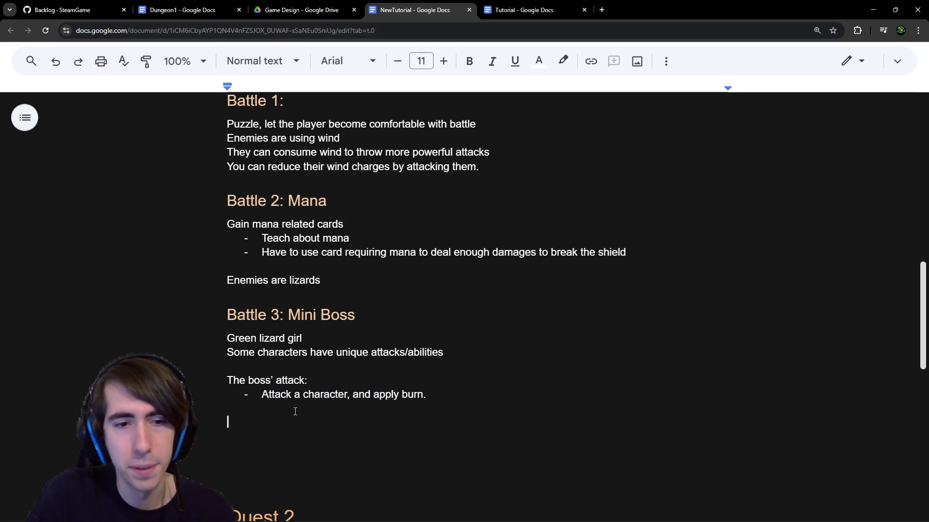
Step: Start an 'Archetype:' list with bullets 'Centered around fire / burn' and 'The boss is tanky'
type("Archetype:")
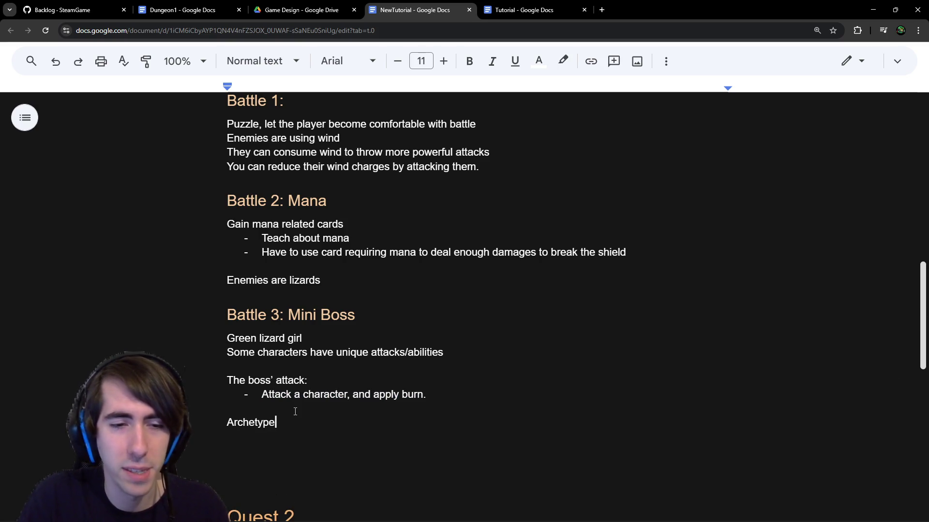
key("Return")
type("-")
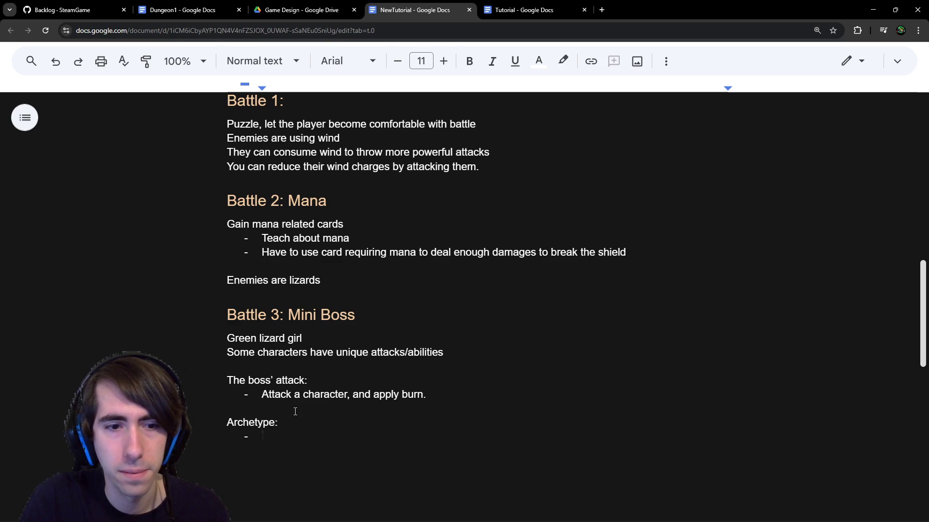
scroll(309, 404, "down", 2)
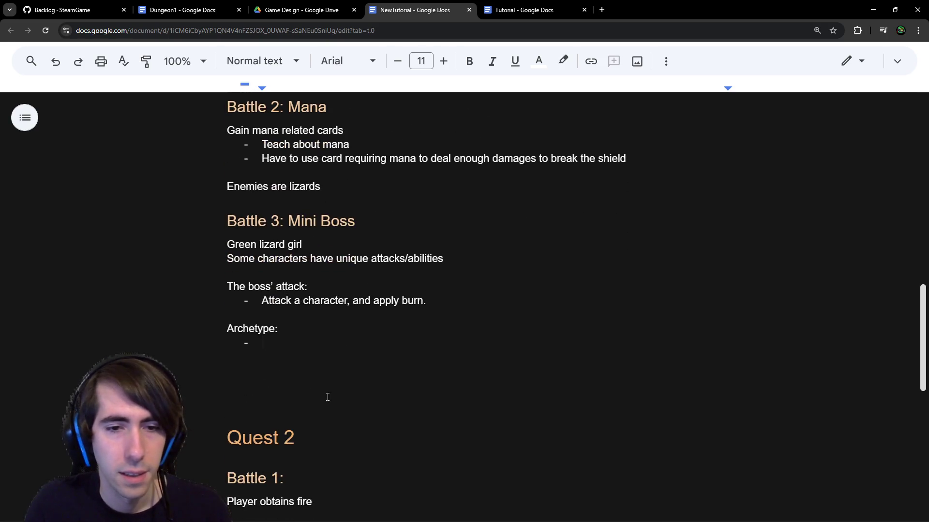
scroll(347, 345, "up", 1)
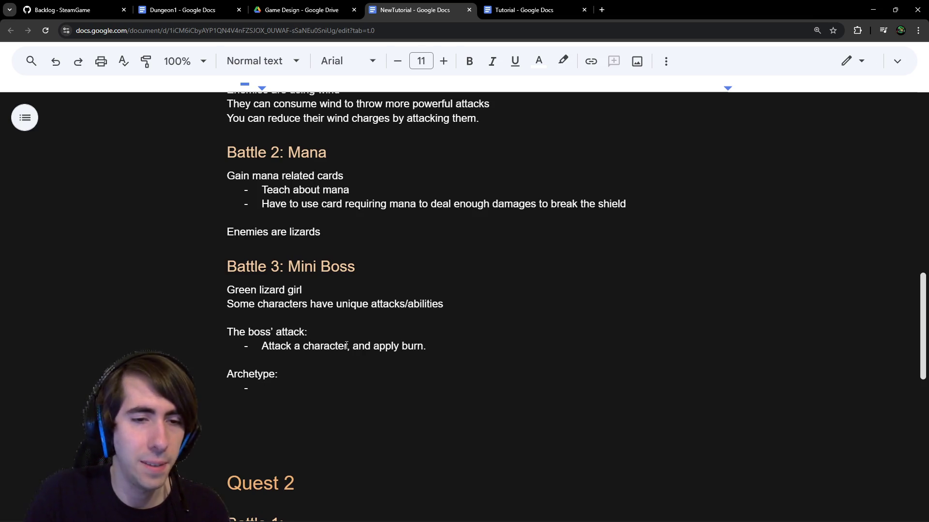
type("Cen")
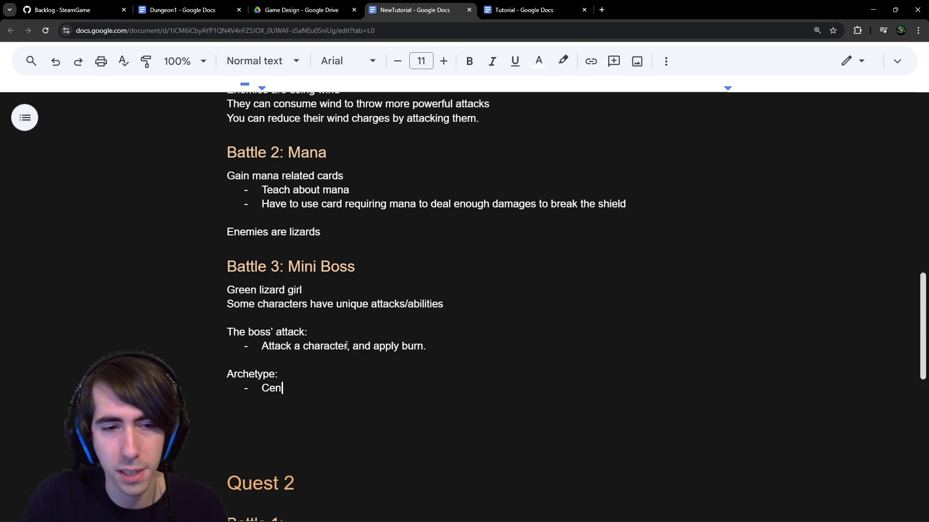
type("tered around fire / burn")
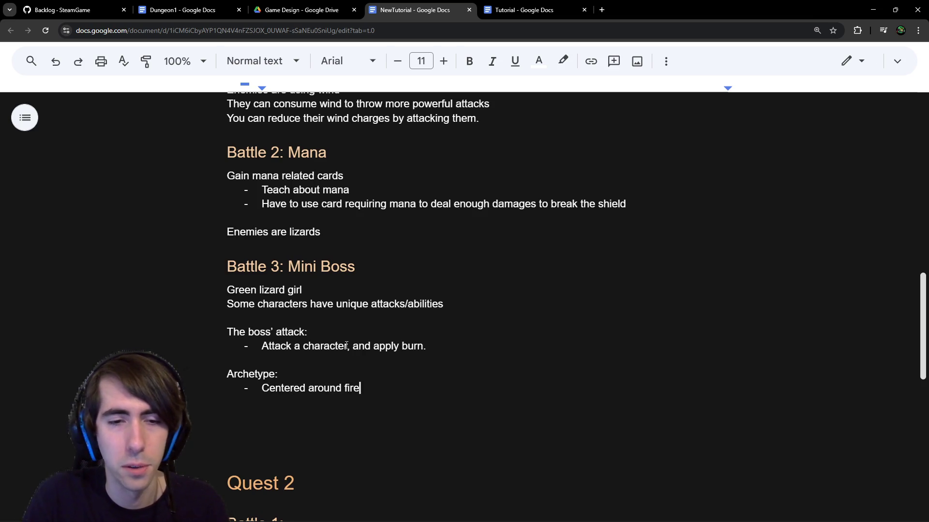
key("Return")
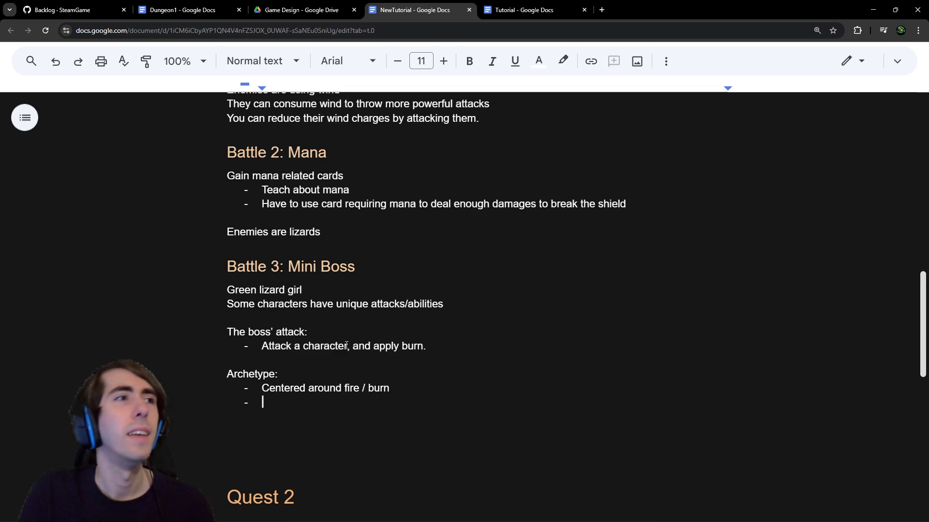
type("Goa")
key("BackSpace")
key("BackSpace")
key("BackSpace")
type("The ")
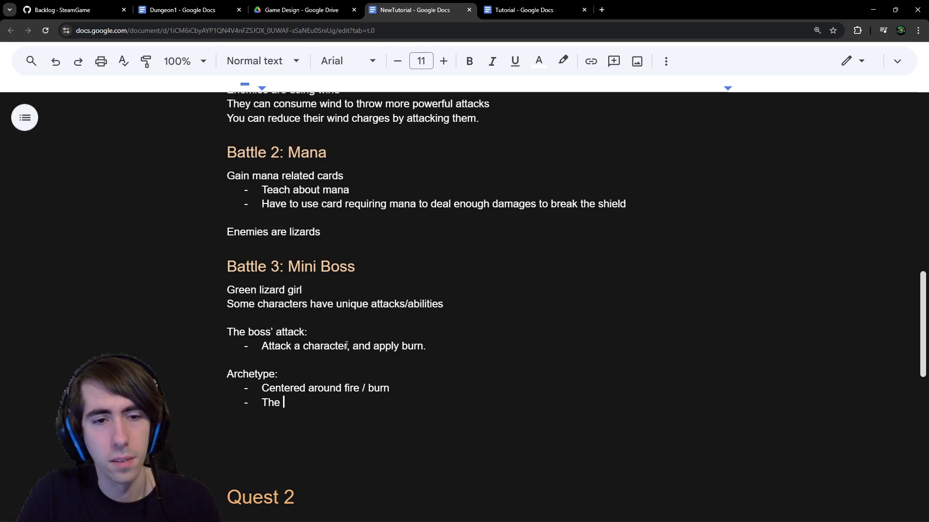
type("boss is tanky")
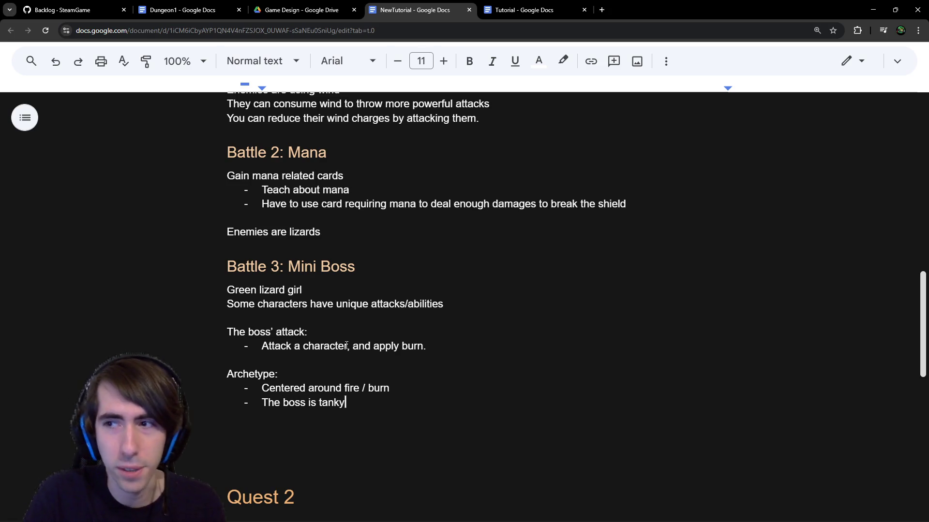
key("Return")
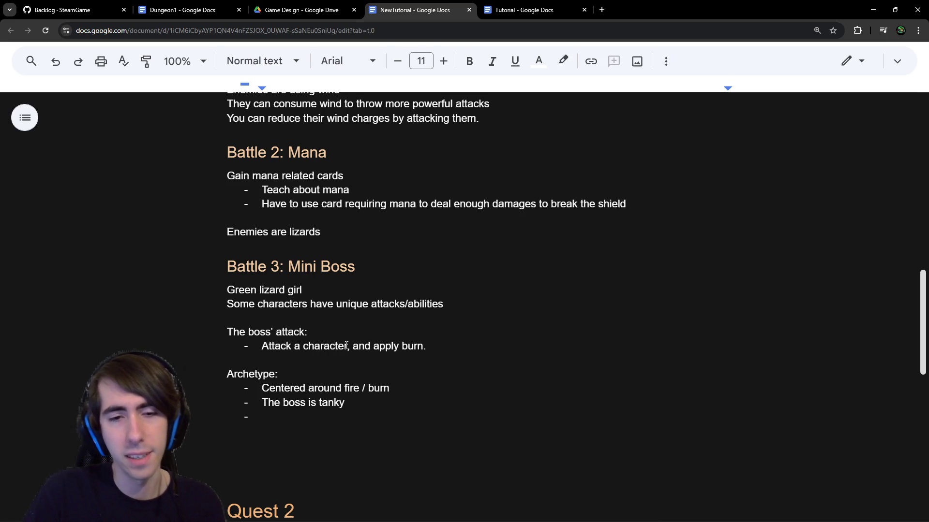
Step: Add bullets 'Dealing damages through time' and 'Can also consume burns to deal more damages:'
type("Dealing damages through")
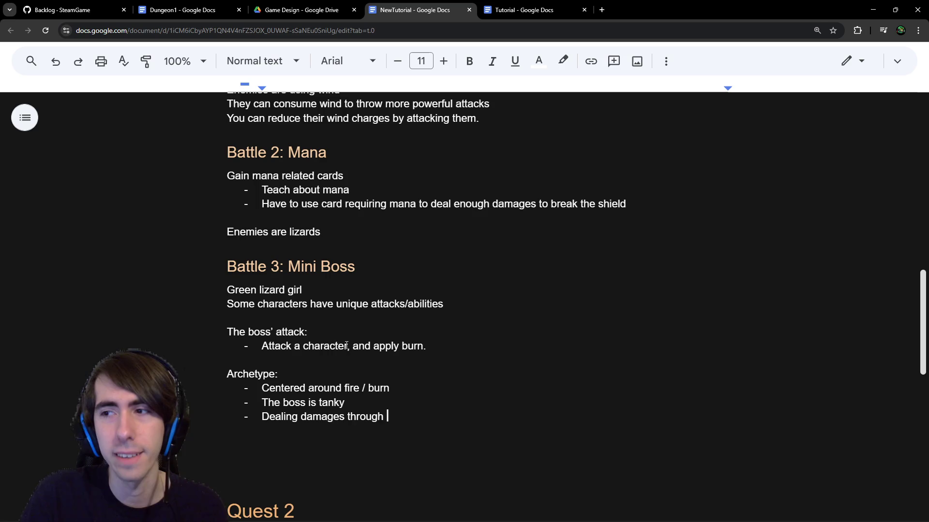
type(" time")
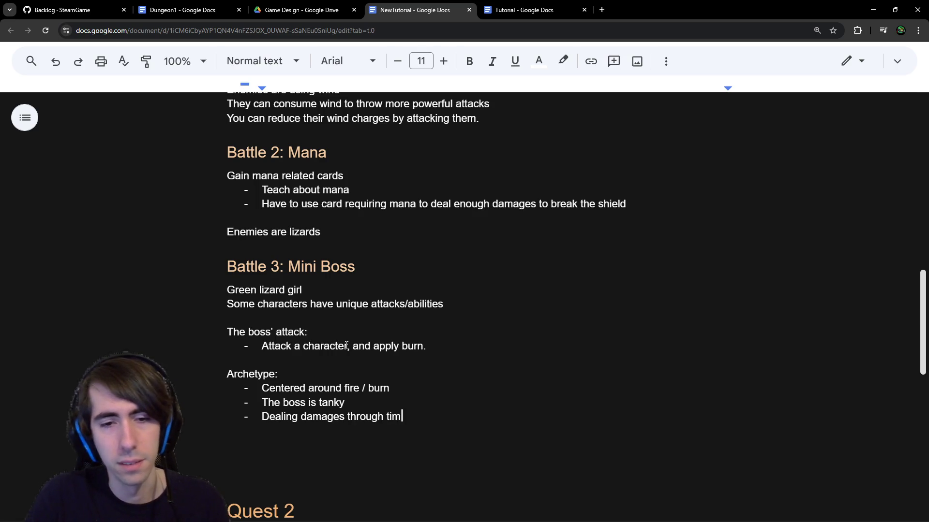
key("Return")
key("Return")
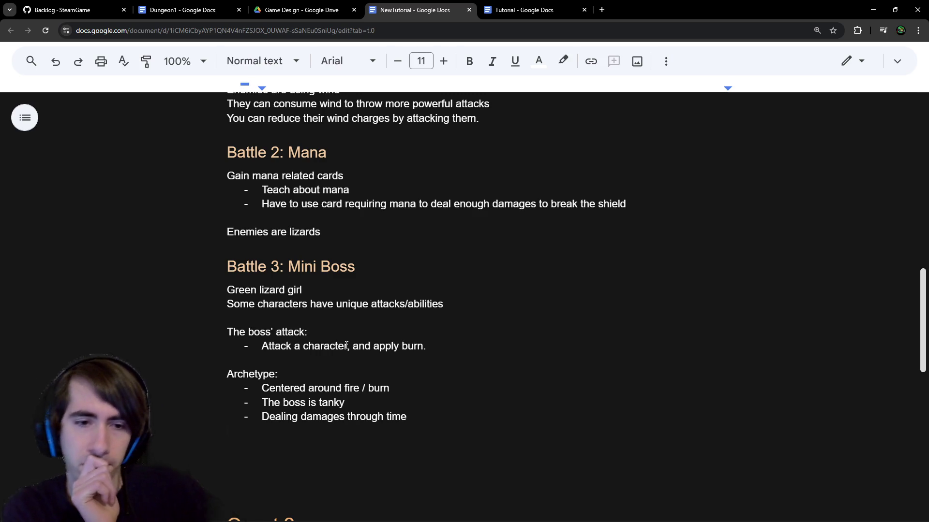
key("BackSpace")
key("Return")
type("-")
key("BackSpace")
type("Can also c")
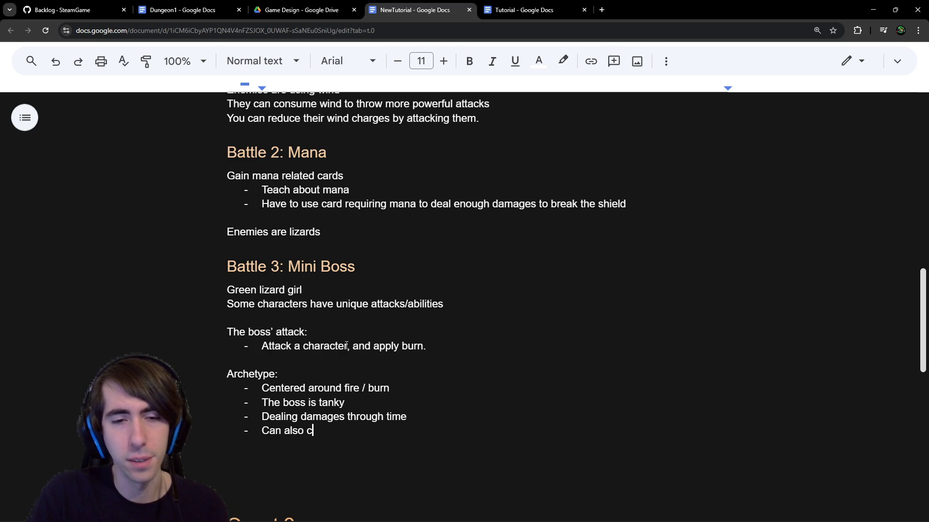
type("onsume b")
type("urns to ")
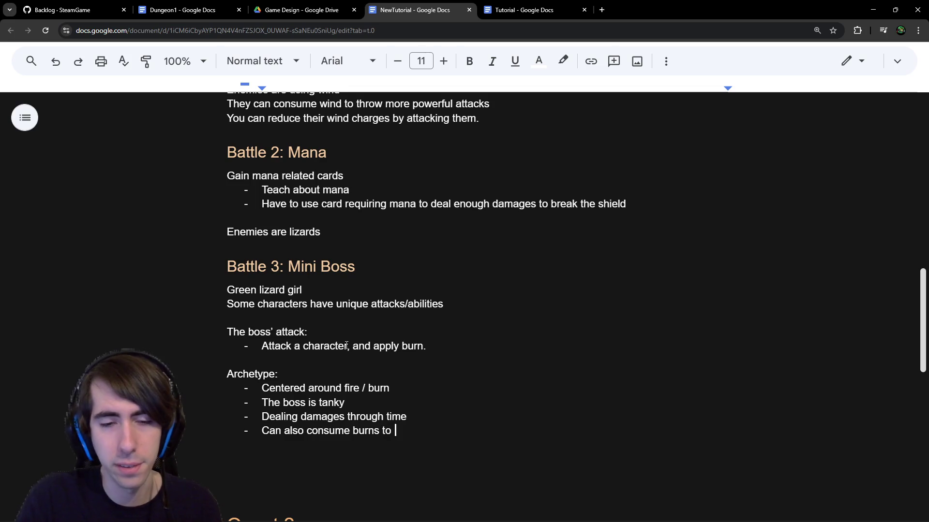
type("dea")
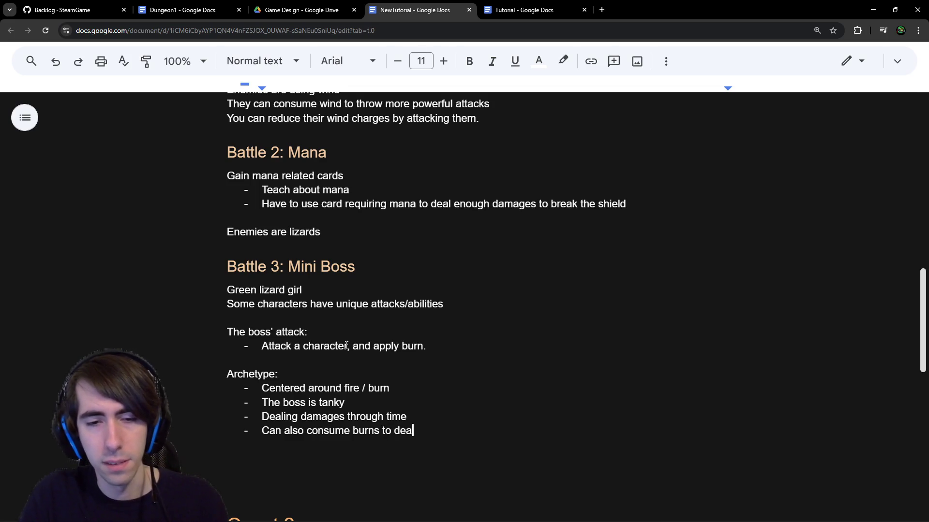
type("l more damages")
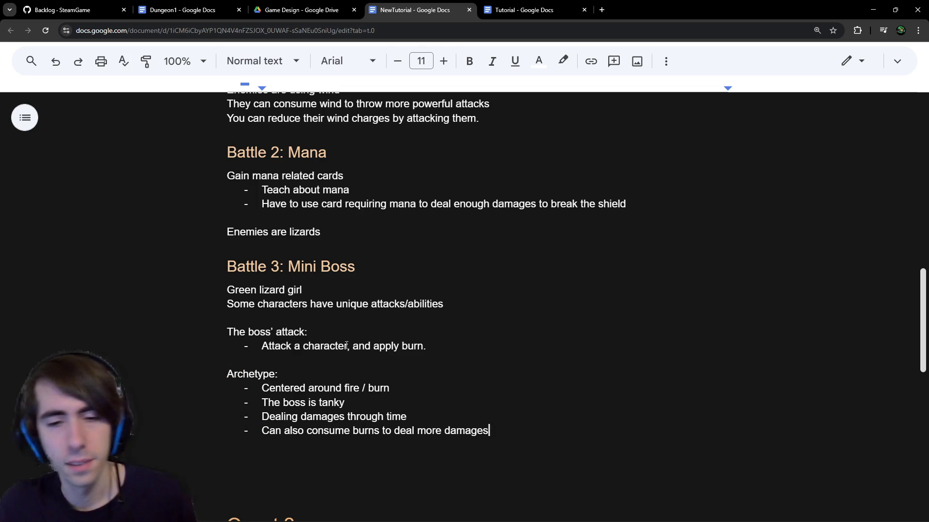
type(":")
key("Return")
Step: Add an indented 'Deep Burn' sub-bullet under the consume-burns bullet
key("Tab")
type("Deep Burn")
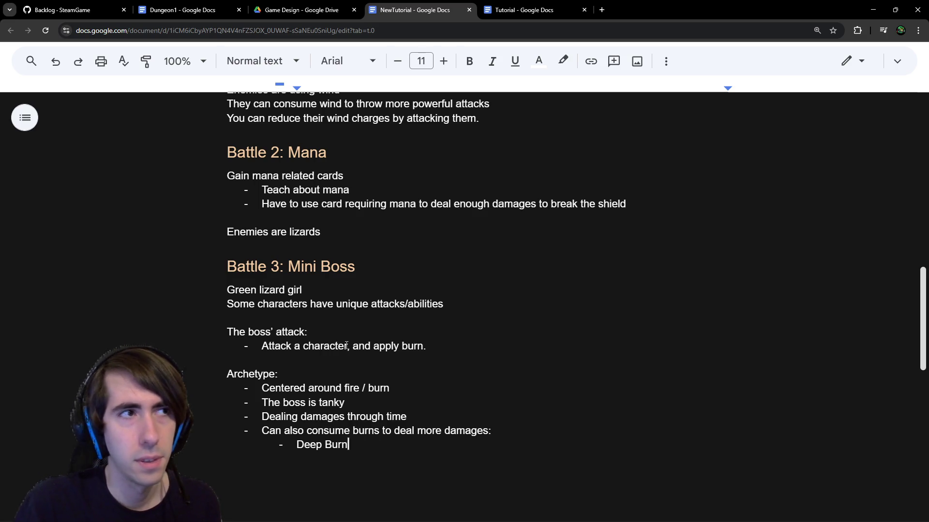
type(" II")
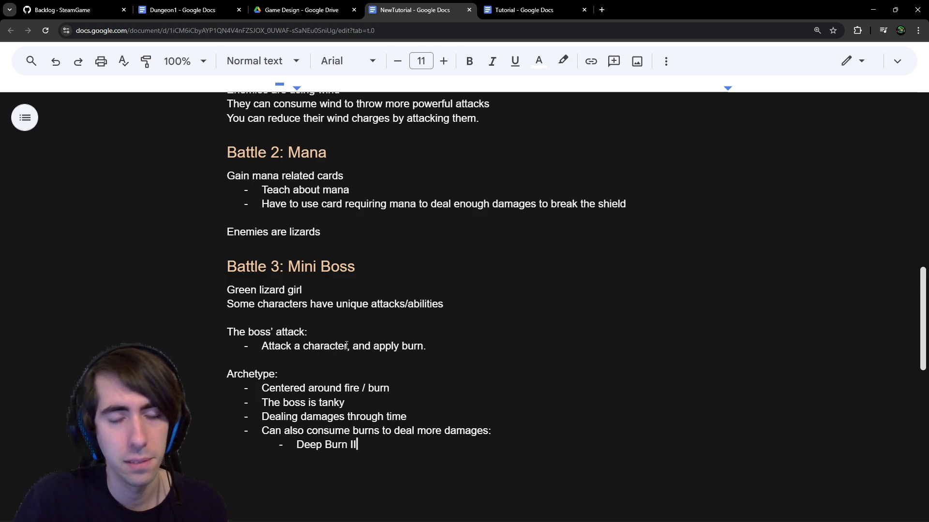
type("I")
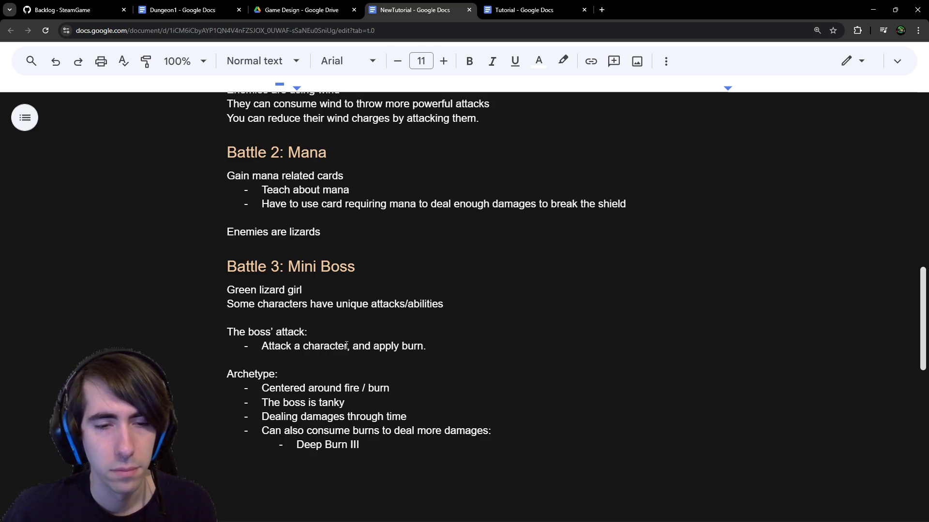
key("BackSpace")
key("BackSpace")
key("BackSpace")
key("Return")
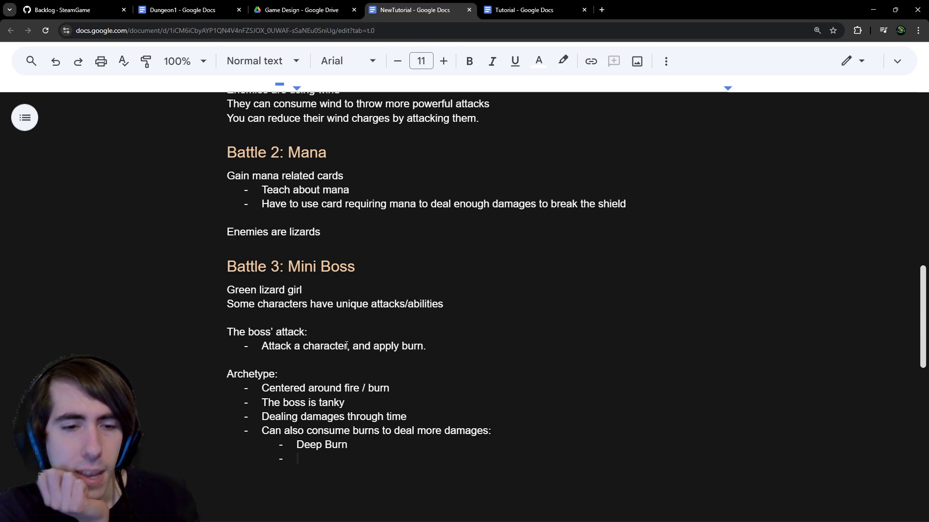
key("Return")
key("Return")
key("BackSpace")
Step: Add a top-level bullet 'Range >= 2, so we cannot protect that easily'
key("Return")
key("shift+Tab")
type("Range >= 2")
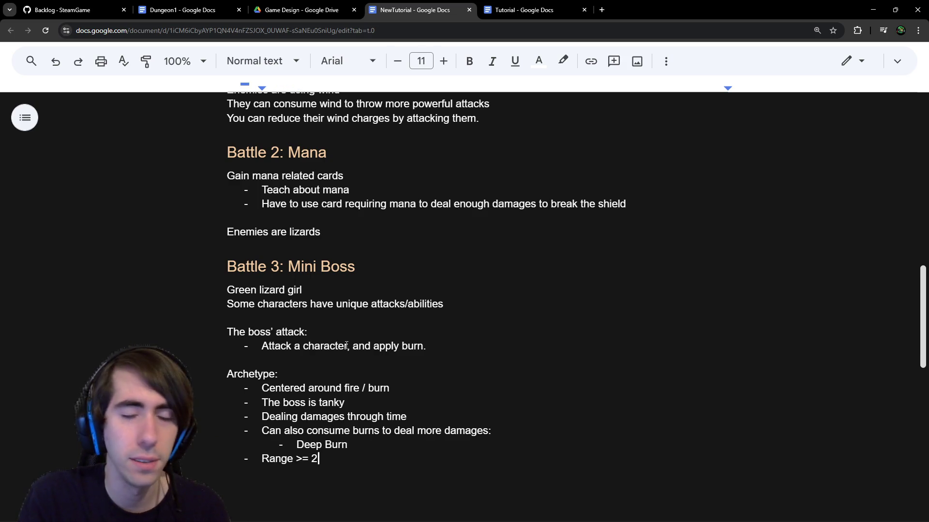
type(", so ")
type("we cant shield")
key("BackSpace")
key("BackSpace")
key("BackSpace")
type("protect that easily")
key("Return")
key("Return")
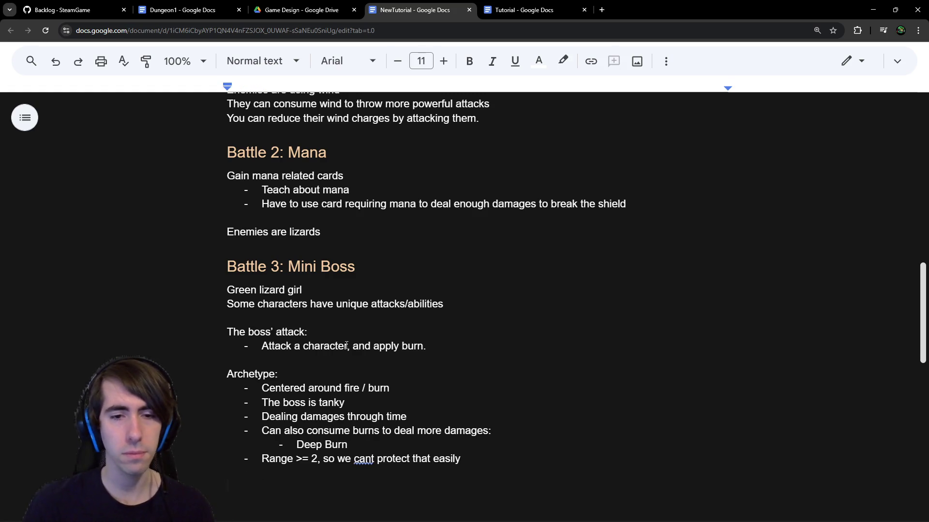
key("BackSpace")
key("ctrl+Left")
key("ctrl+Left")
key("ctrl+Left")
key("Left")
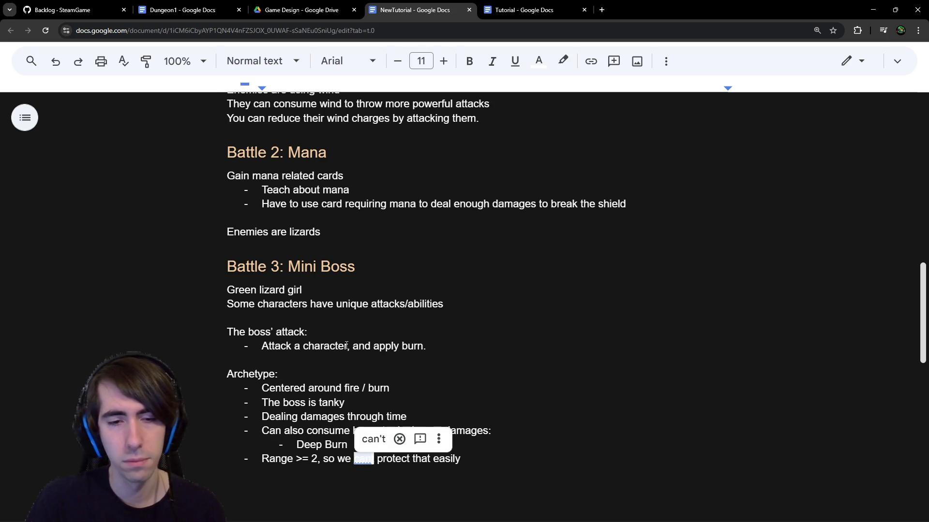
key("BackSpace")
type("not")
key("Delete")
key("Down")
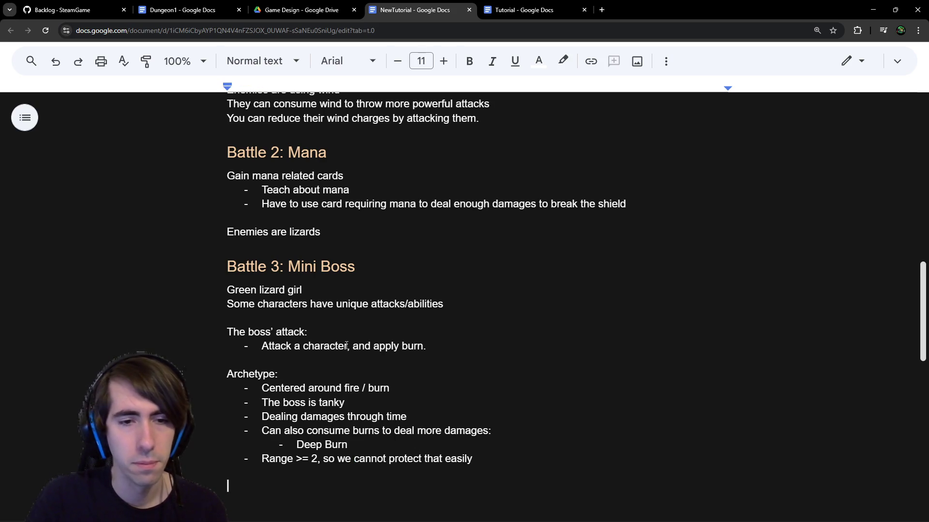
scroll(346, 345, "down", 2)
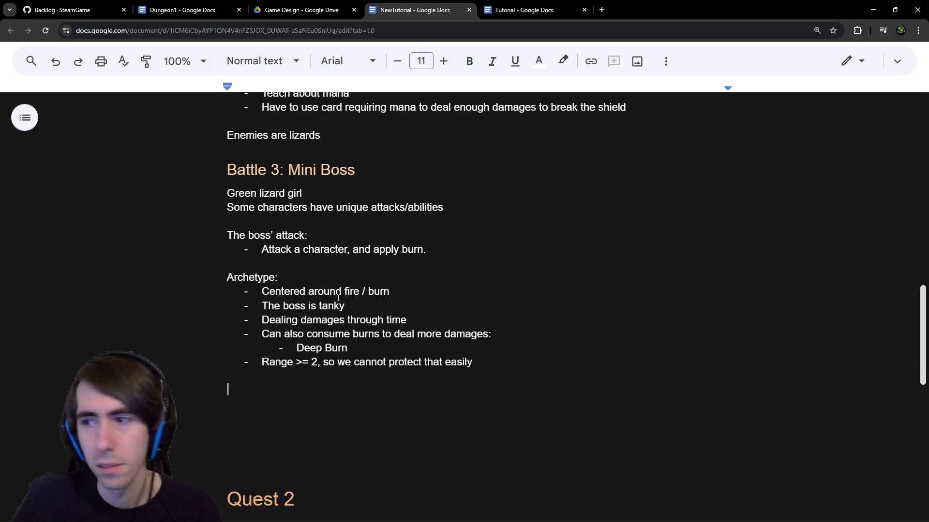
left_click(538, 3)
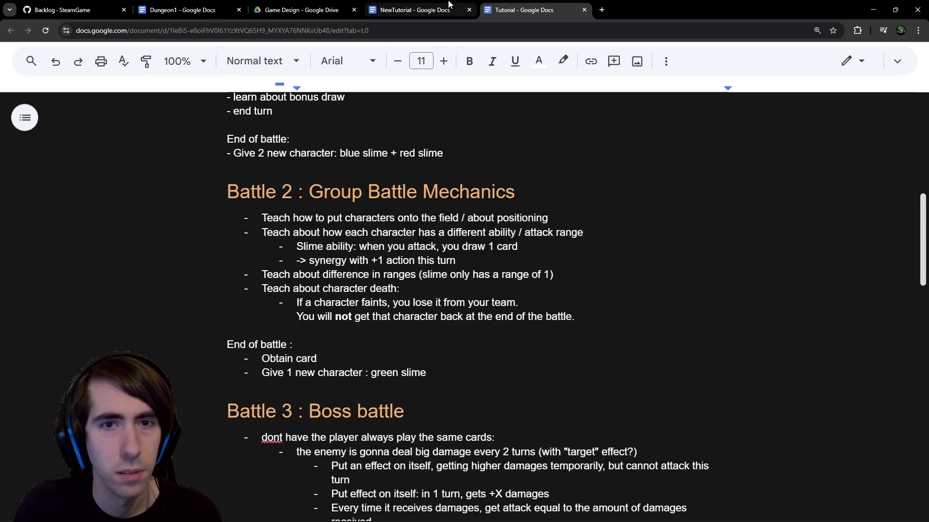
left_click(449, 4)
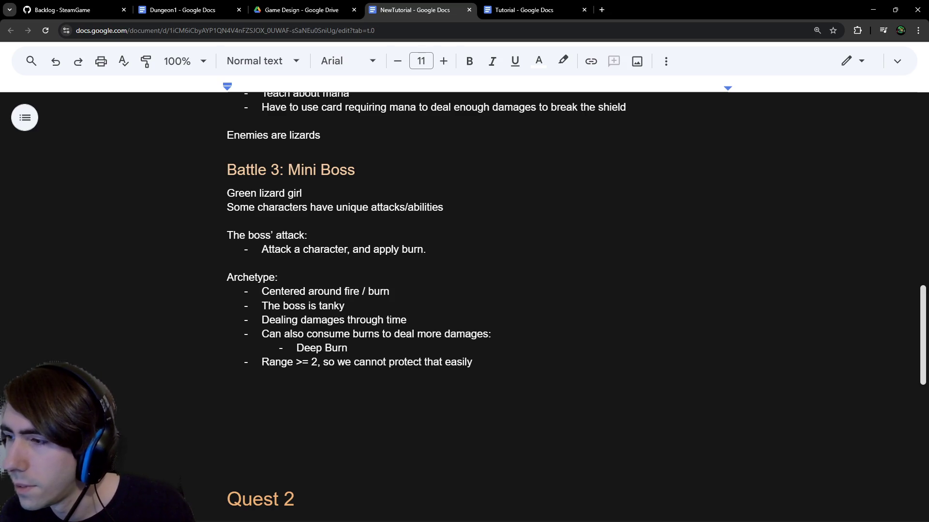
key("shift+Up")
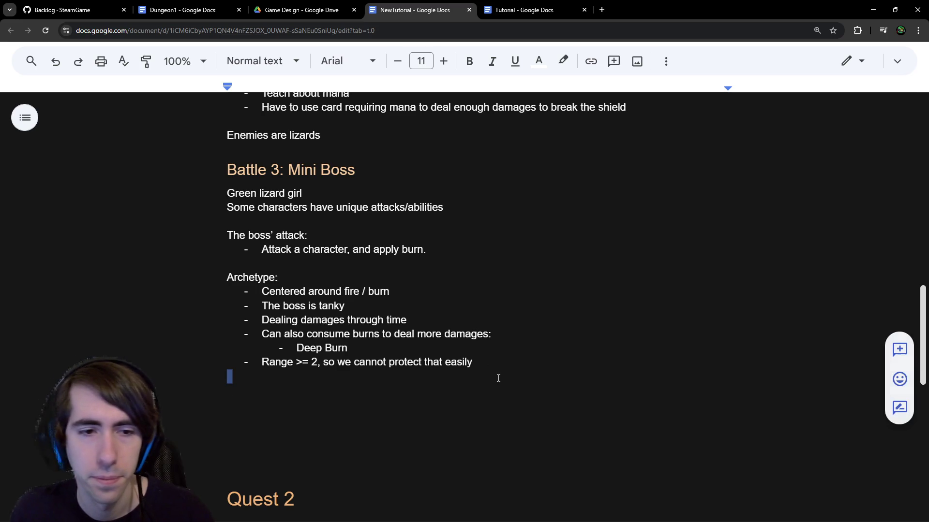
key("Left")
key("Right")
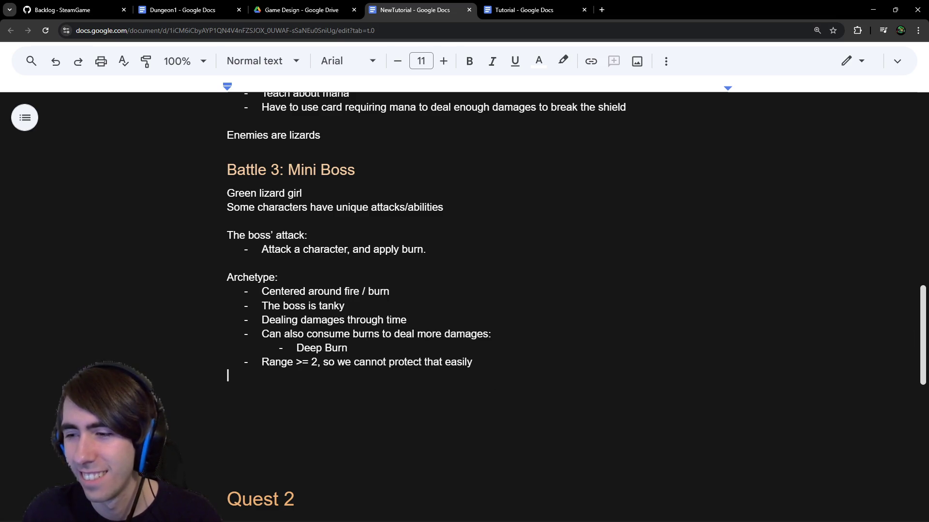
key("alt+Tab")
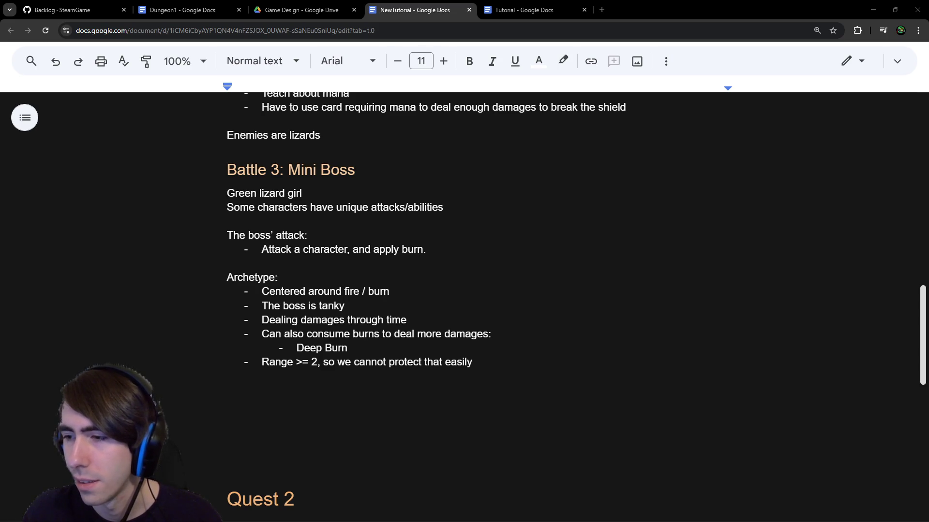
mouse_move(928, 77)
left_mouse_down()
mouse_move(546, 74)
mouse_move(571, 70)
left_mouse_up()
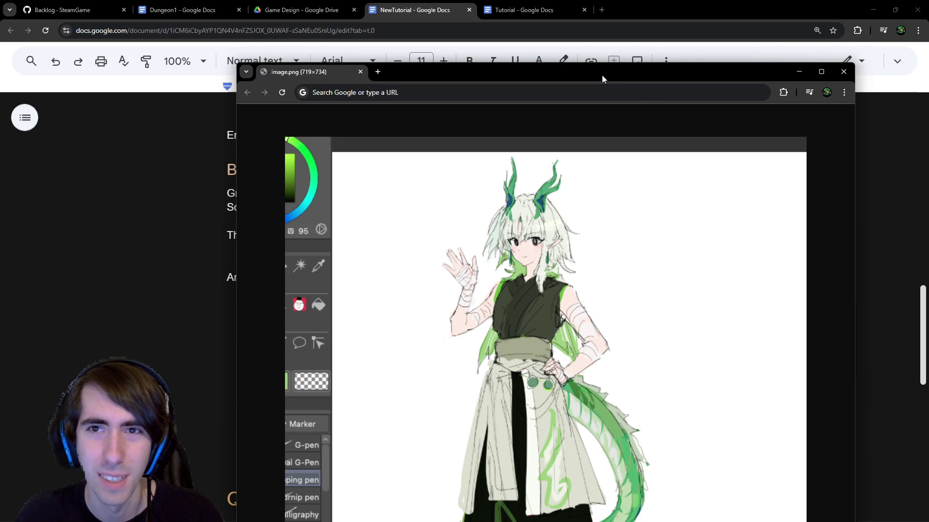
Step: Reopen the image.png window, narrow it, and move it to the lower right beside the notes
key("ctrl+w")
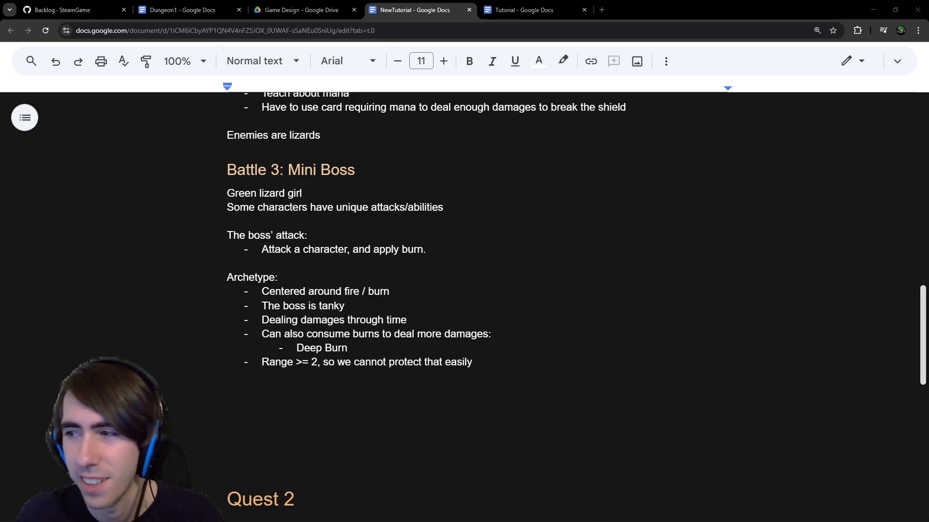
key("ctrl+shift+t")
mouse_move(797, 144)
left_mouse_down()
mouse_move(866, 139)
mouse_move(843, 141)
left_mouse_up()
left_click_drag(479, 307, 648, 296)
mouse_move(873, 137)
left_mouse_down()
mouse_move(801, 139)
mouse_move(756, 257)
mouse_move(771, 289)
mouse_move(775, 275)
left_mouse_up()
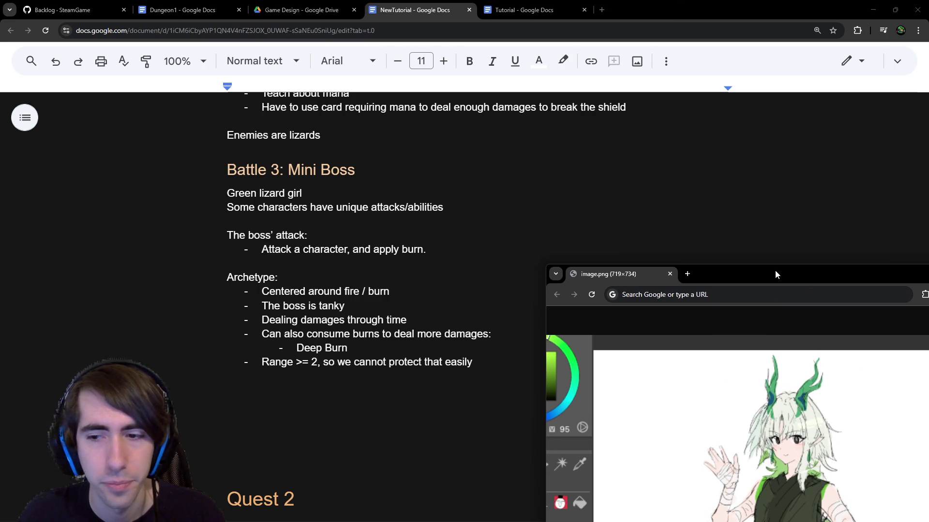
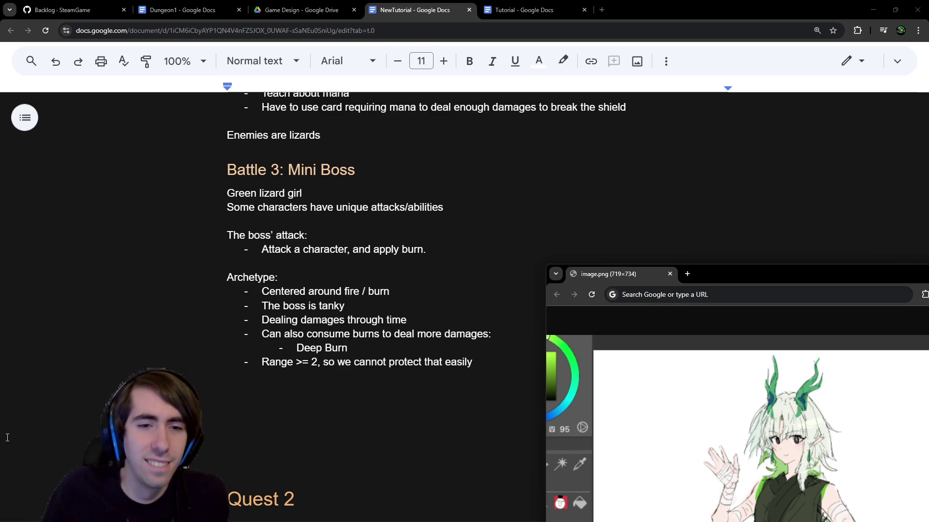
Step: Add a bullet under the Range bullet: '- Burn a card from your hand', ending it with 'for the battle'
left_click(244, 374)
type("- ")
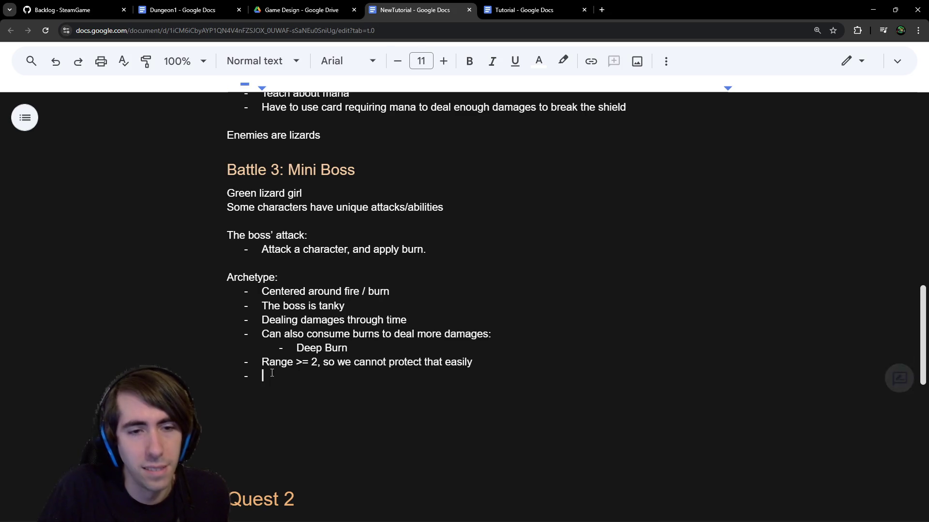
type("Burn a ")
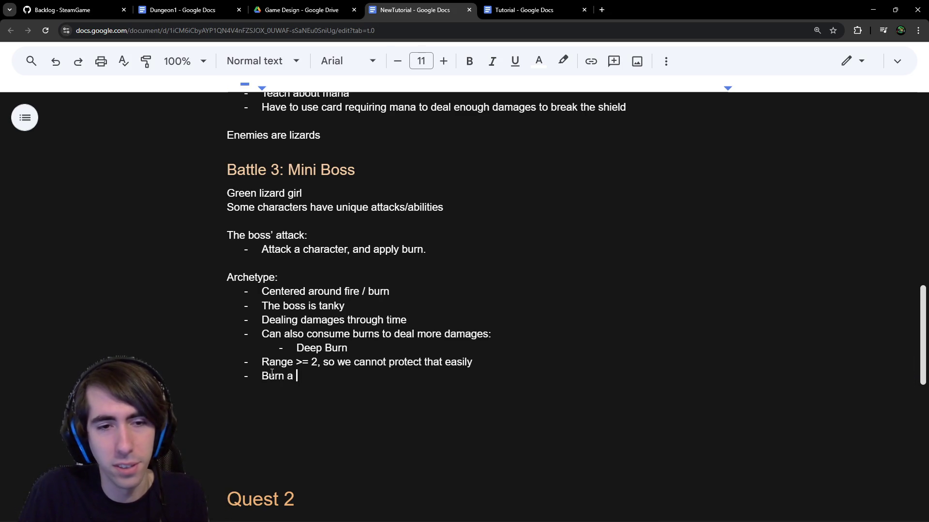
type("card from your hand")
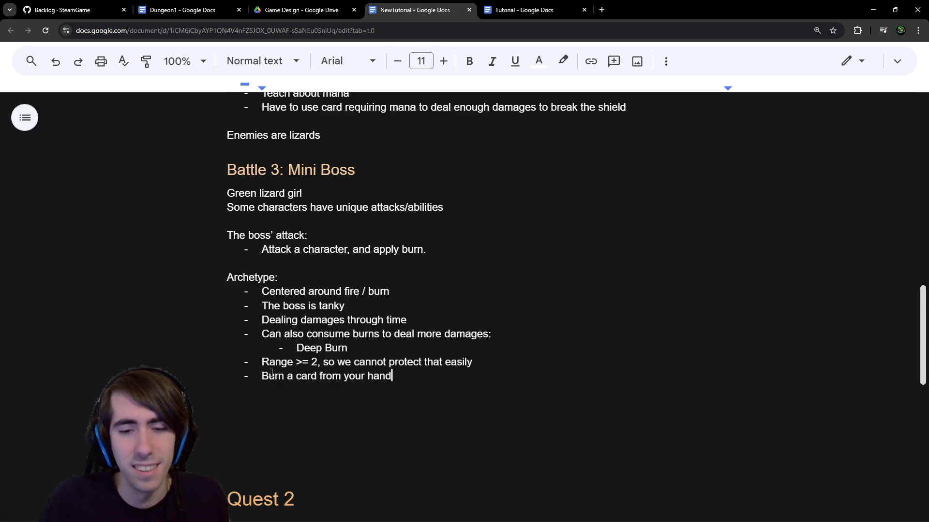
type(" into the")
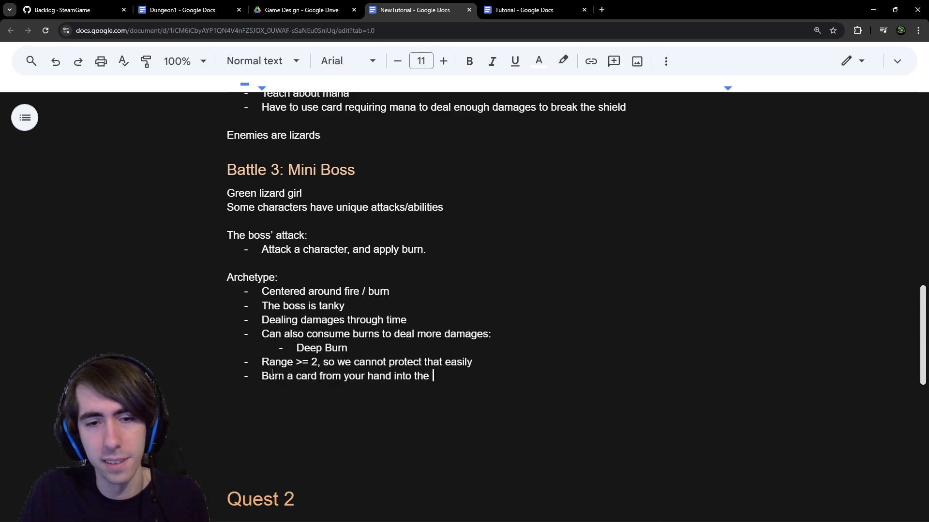
key("BackSpace")
key("BackSpace")
key("BackSpace")
type("the discard pile")
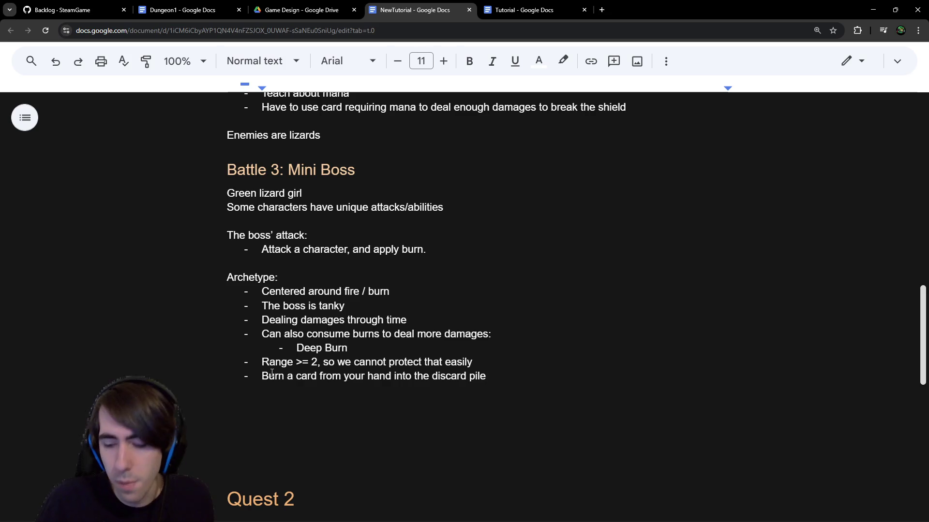
key("ctrl+BackSpace")
key("ctrl+BackSpace")
key("ctrl+BackSpace")
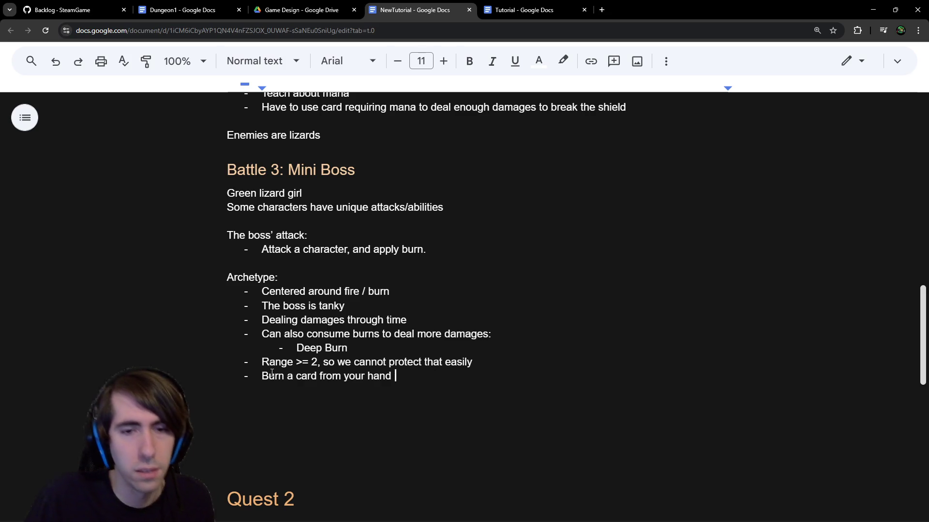
type("for t")
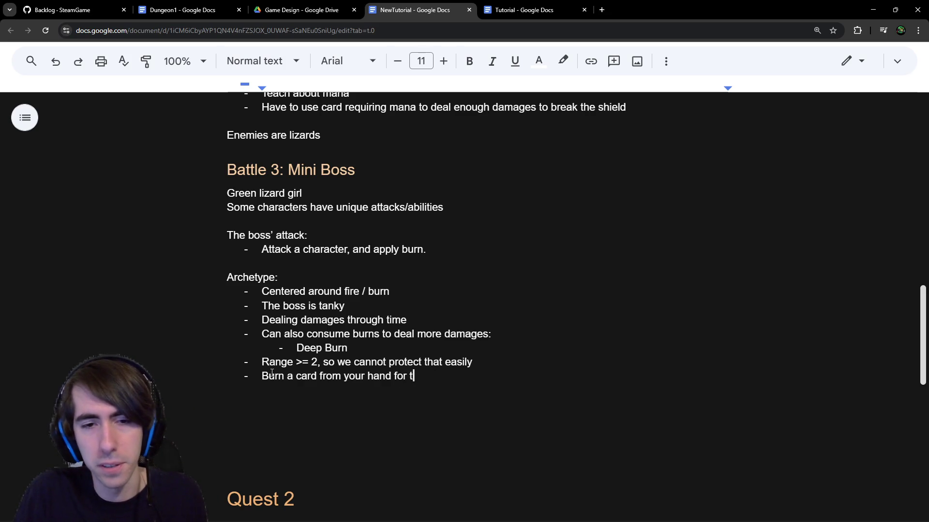
type("he battle")
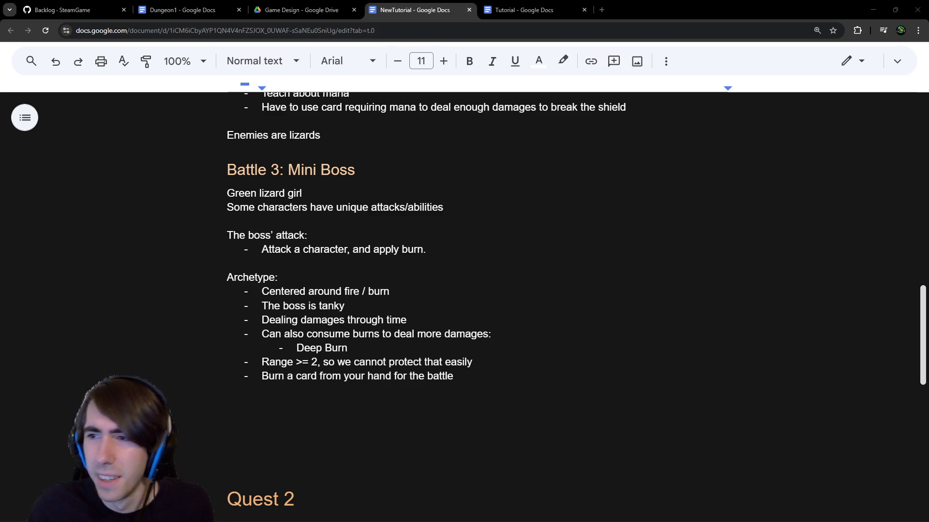
Step: Select the finished bullet 'Burn a card from your hand for the battle'
left_click(360, 389)
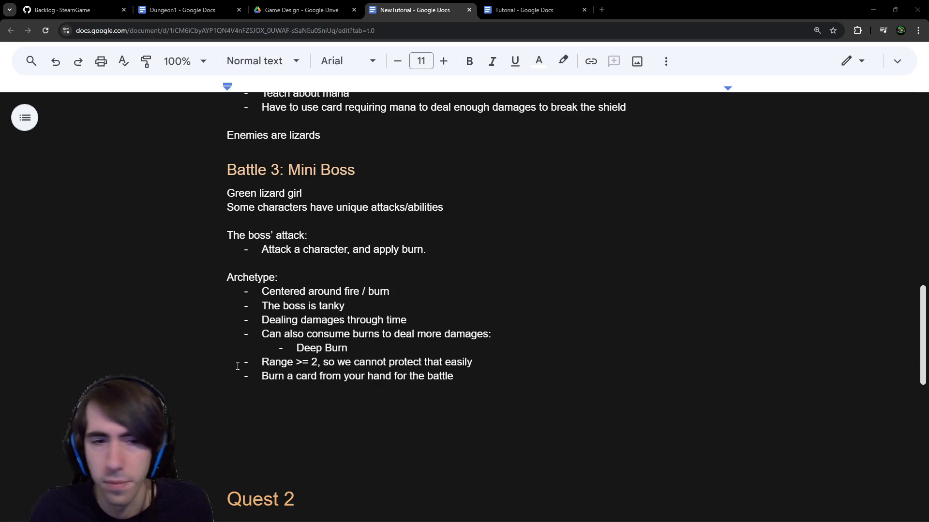
left_click(344, 417)
left_click(353, 392)
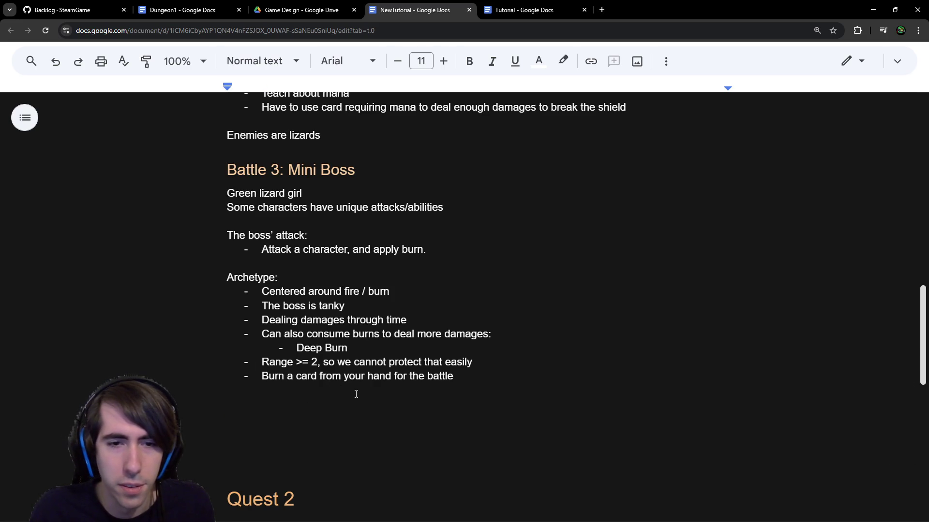
left_click_drag(483, 377, 203, 376)
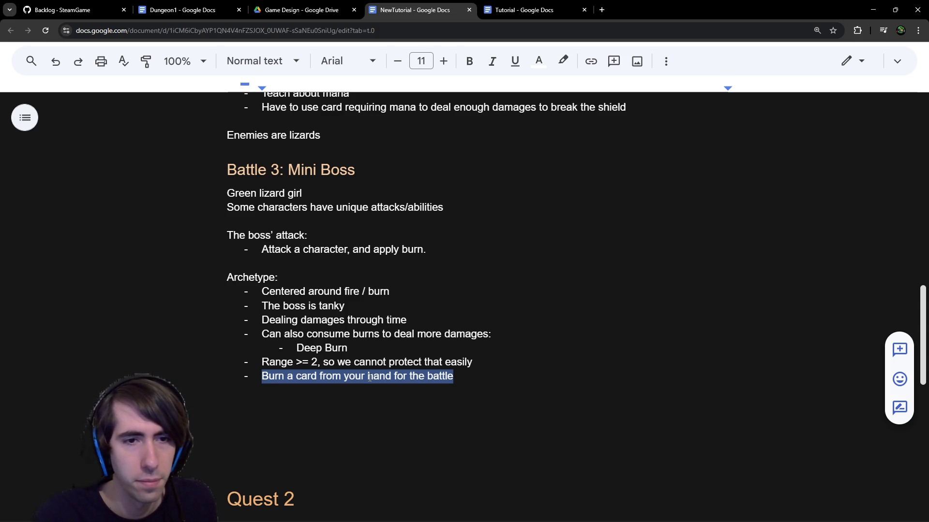
Step: Append '; so have to be careful about what cards to keep in hand' to the burn bullet
key("Down")
type("-")
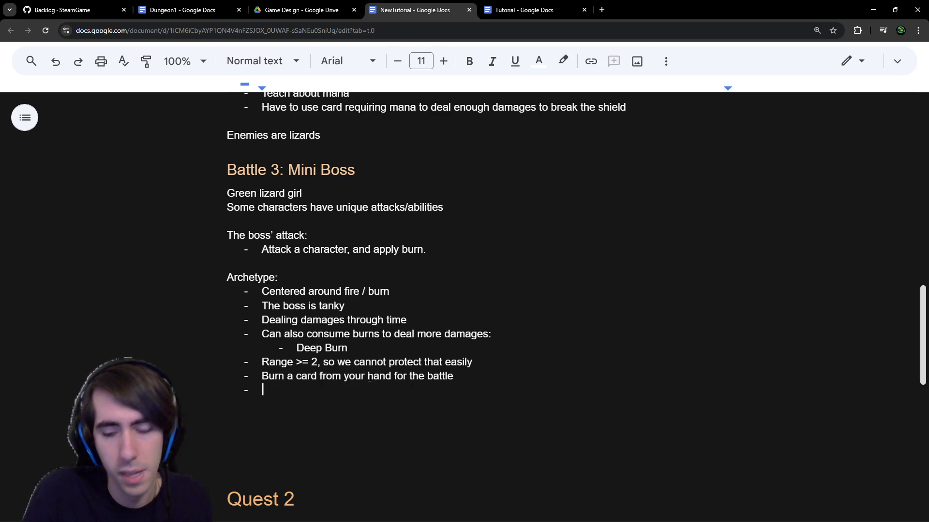
key("BackSpace")
type("-")
key("BackSpace")
key("BackSpace")
type("; so have to be careful b")
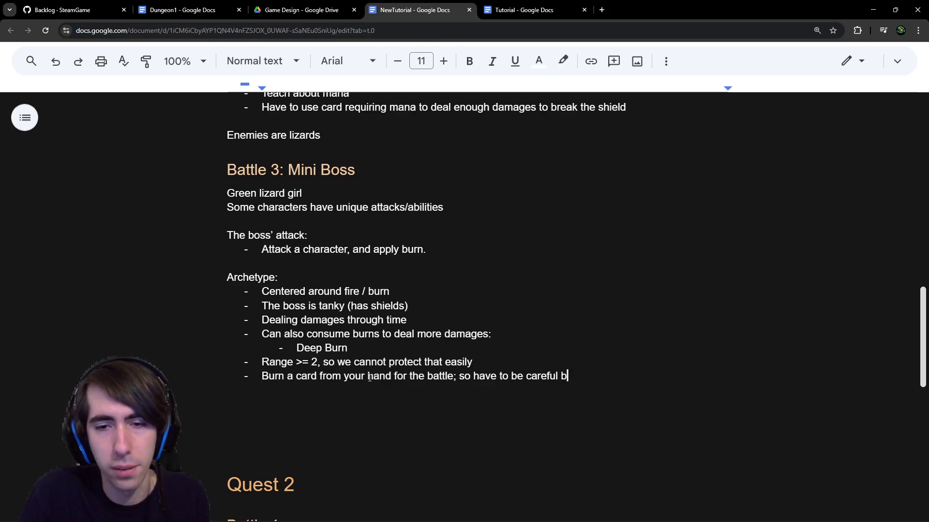
key("BackSpace")
type("about ")
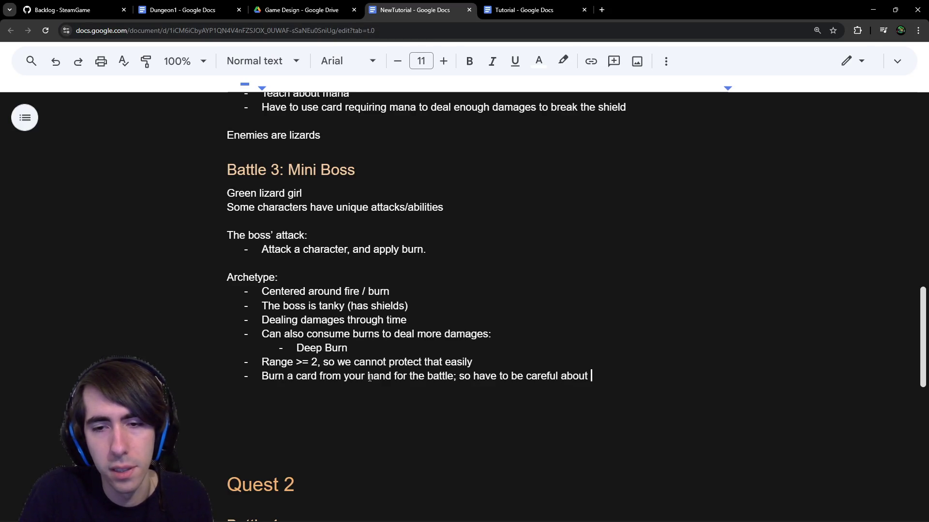
type("what cards to keep ")
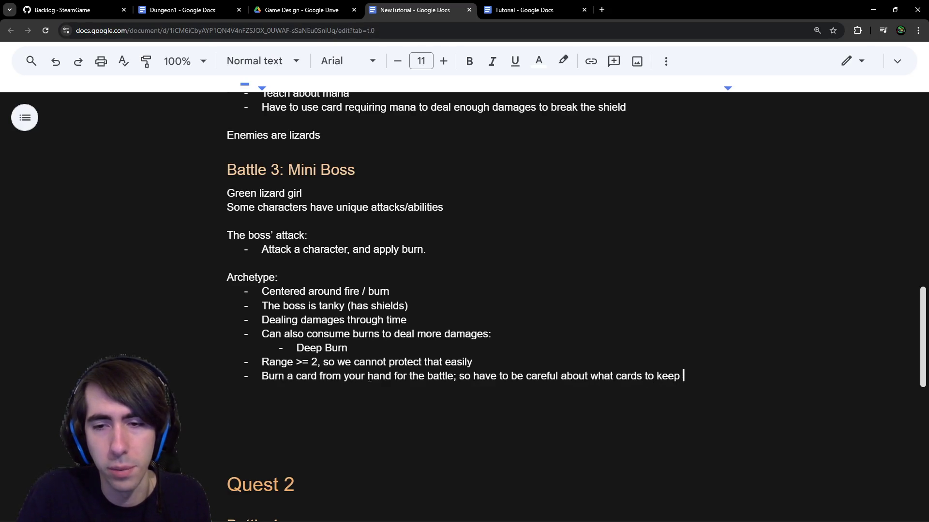
type("in hand")
Step: Move the caret back to just after 'battle' in the burn bullet
key("Up")
key("Down")
key("Home")
key("ctrl+Right")
key("ctrl+Right")
key("ctrl+Right")
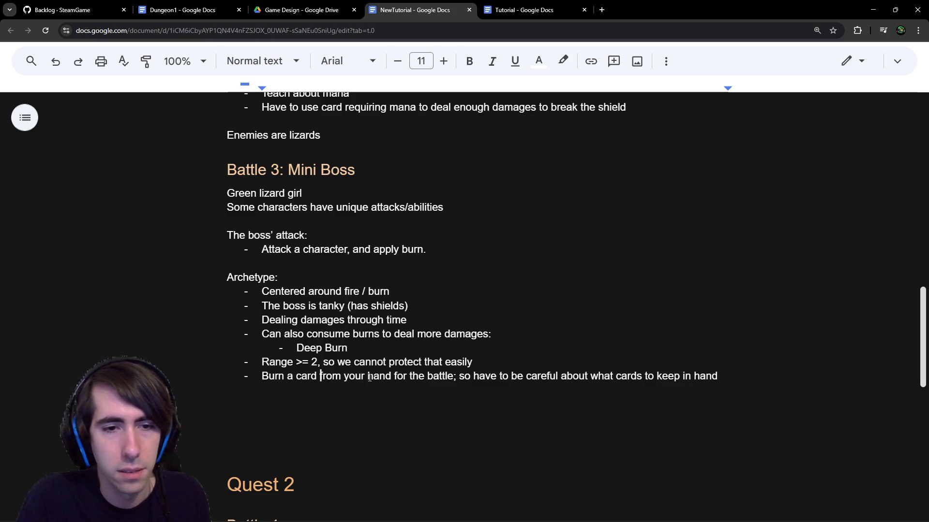
key("ctrl+Right")
key("ctrl+Right")
key("ctrl+Right")
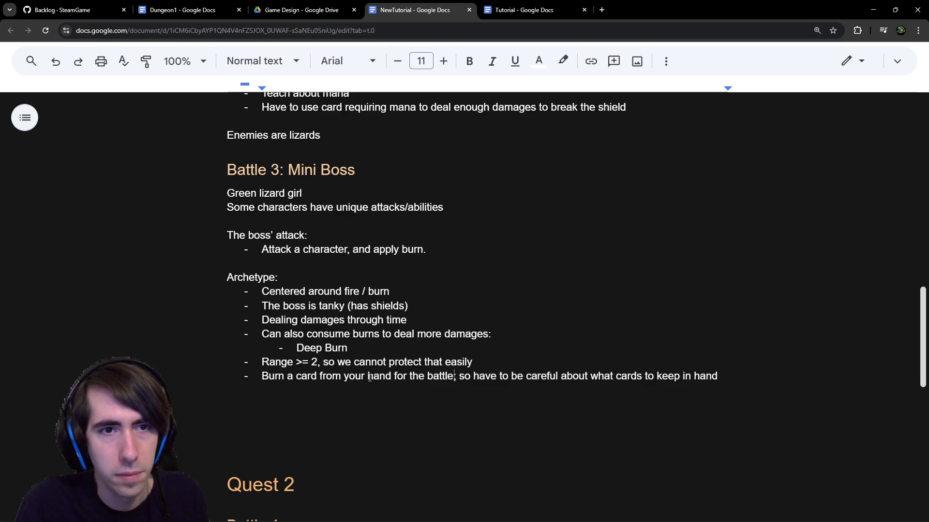
key("Down")
key("Up")
key("Up")
key("Down")
key("Down")
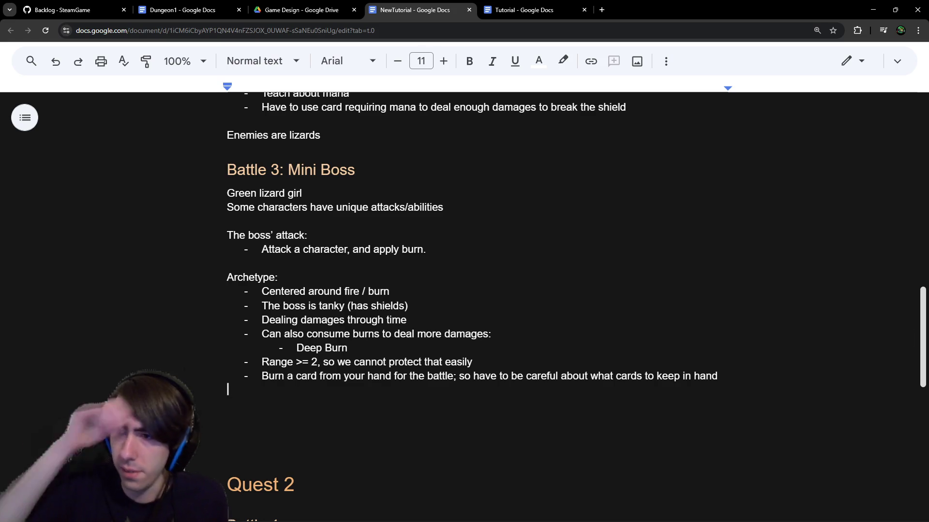
Step: Delete the extra blank lines above the Quest 2 heading
scroll(283, 352, "up", 1)
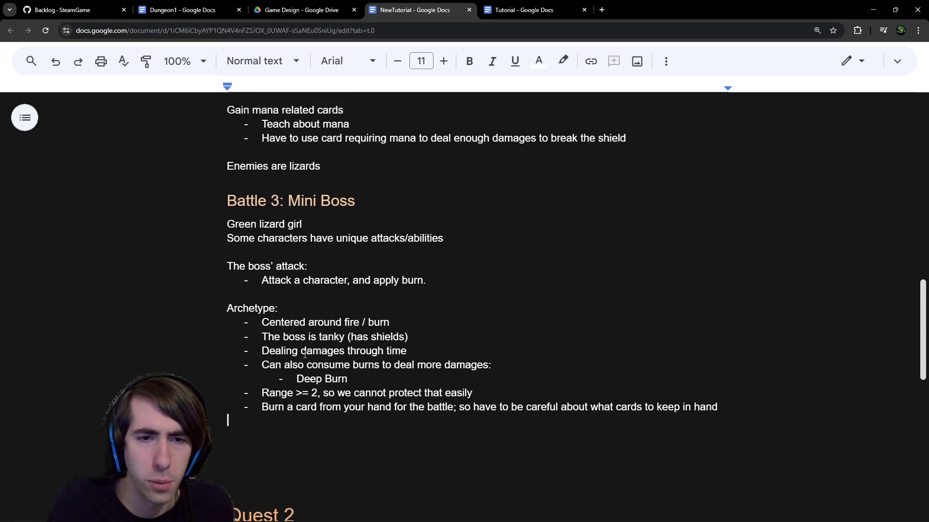
scroll(310, 396, "down", 1)
double_click(329, 425)
left_click_drag(329, 425, 276, 397)
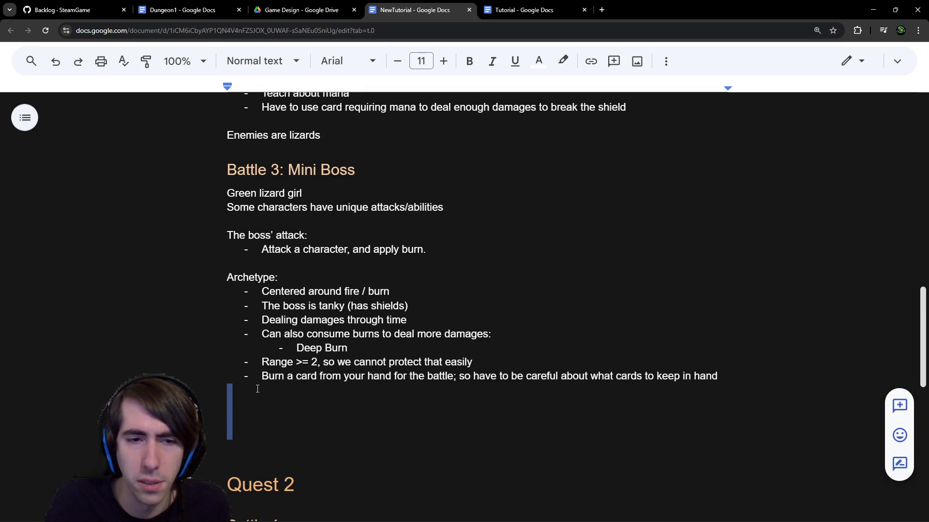
key("BackSpace")
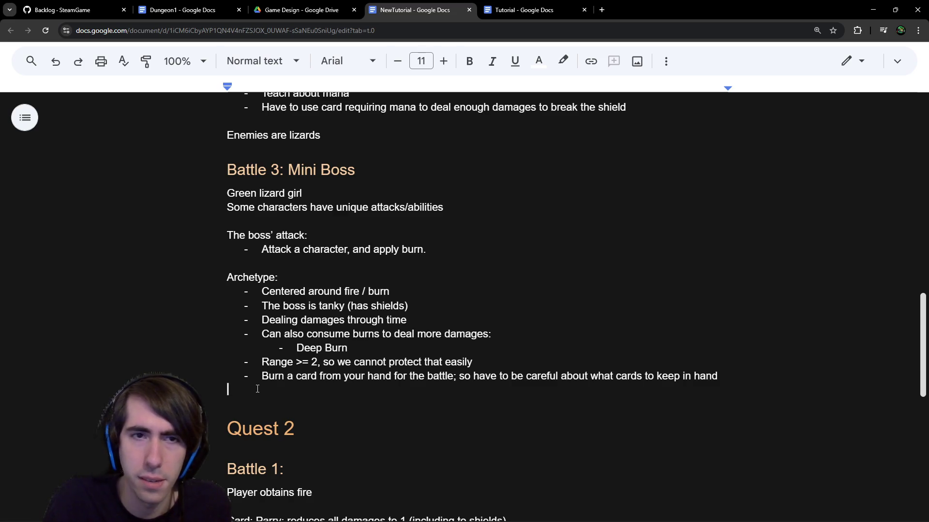
Step: Trim the 'Battle 3: Mini Boss' heading down to just 'Mini Boss'
scroll(258, 388, "up", 4)
left_click_drag(356, 363, 126, 358)
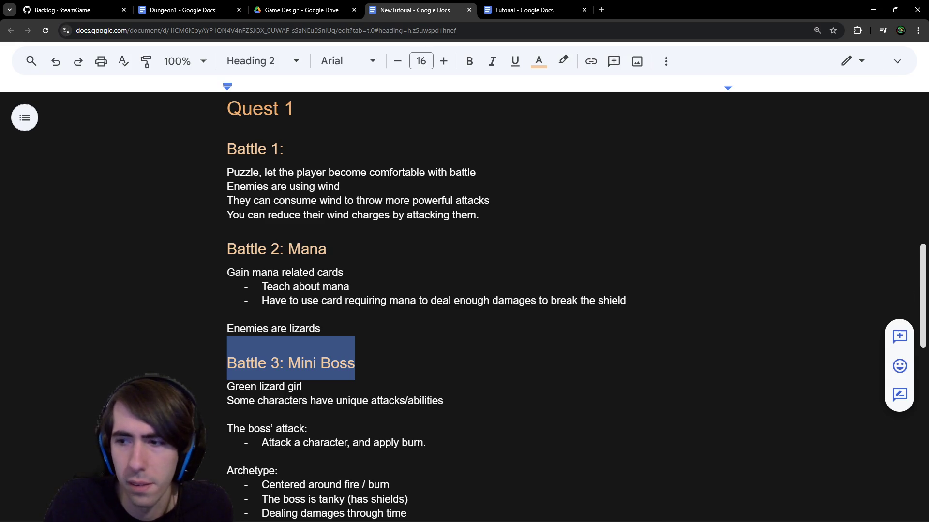
key("alt+Tab")
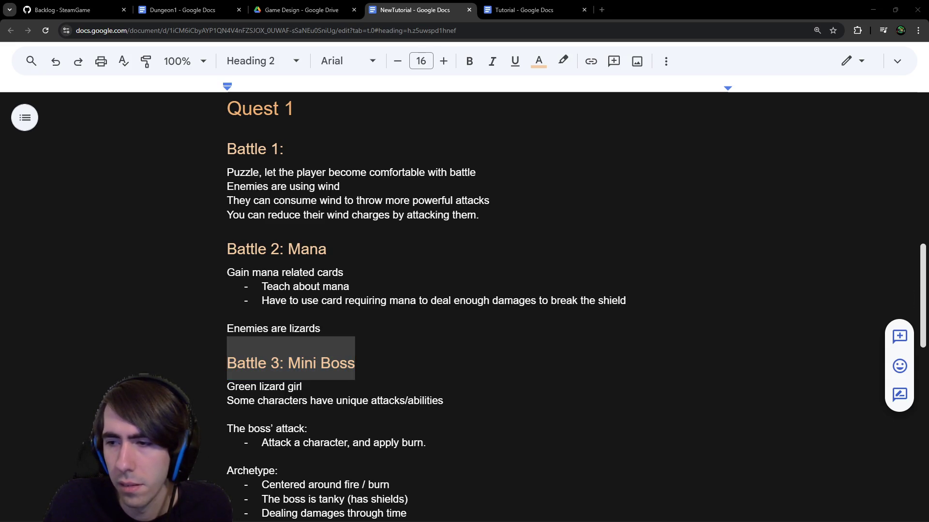
key("alt+Tab")
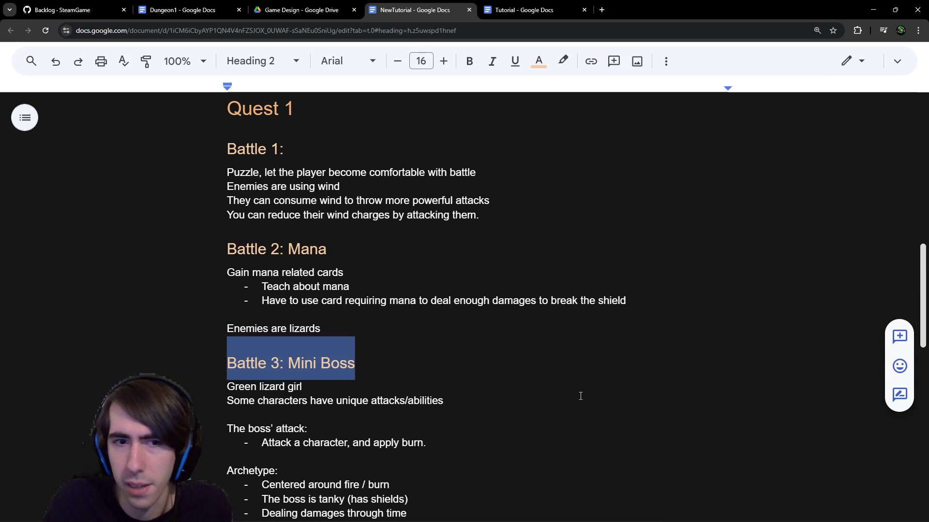
left_click(228, 315)
left_click(426, 330)
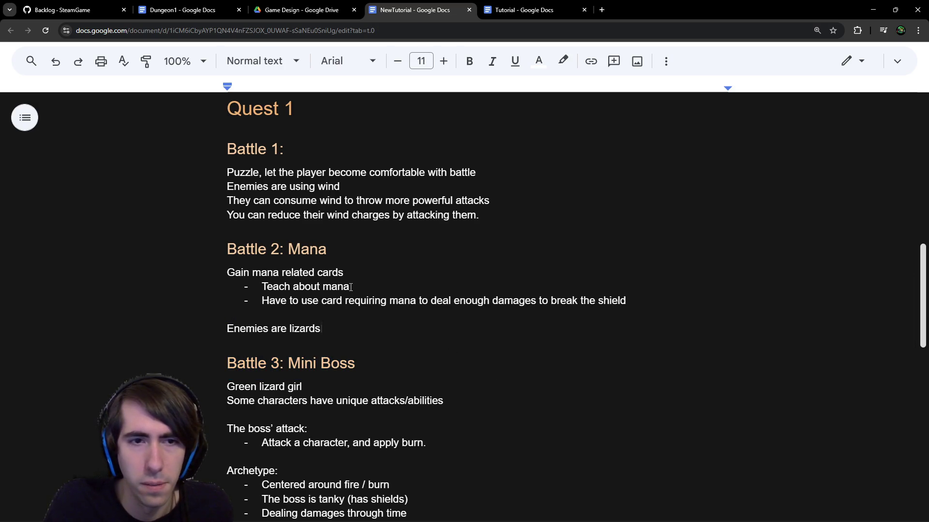
left_click(278, 364)
key("BackSpace")
type("4")
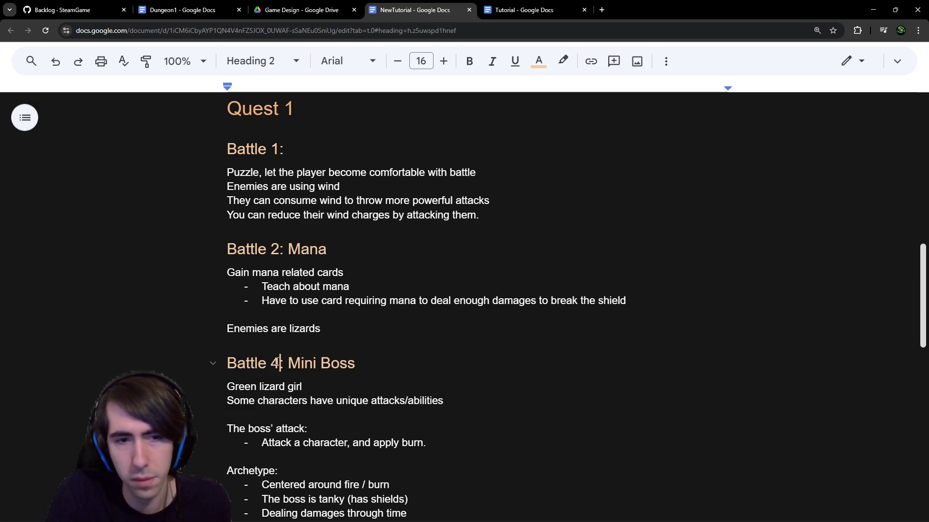
key("BackSpace")
type("3")
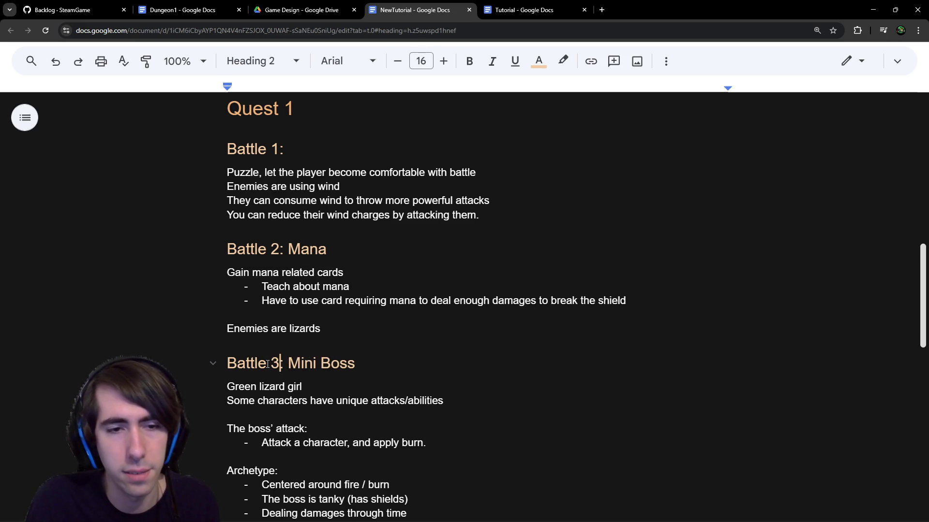
key("BackSpace")
key("BackSpace")
key("BackSpace")
key("Delete")
key("Delete")
key("shift+End")
Step: Set the Mini Boss heading to Heading 1
scroll(326, 226, "up", 3)
scroll(327, 225, "down", 3)
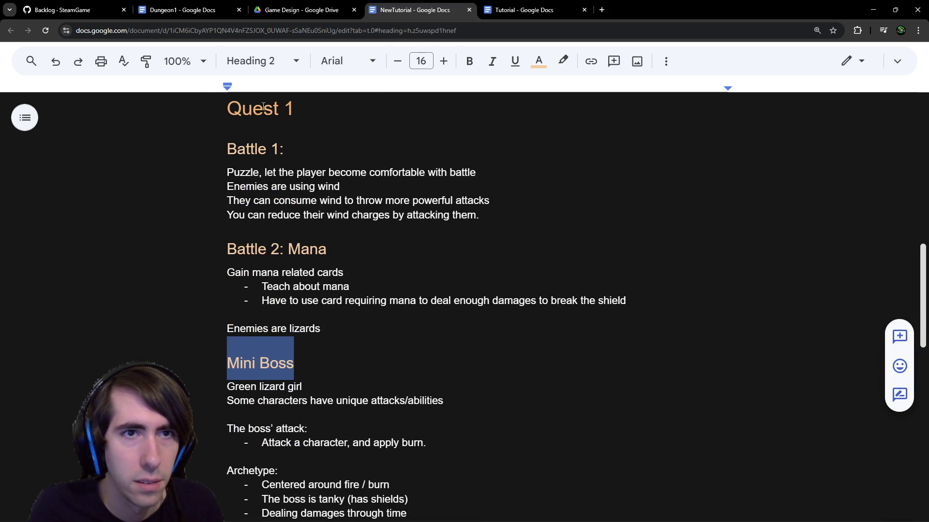
left_click(275, 62)
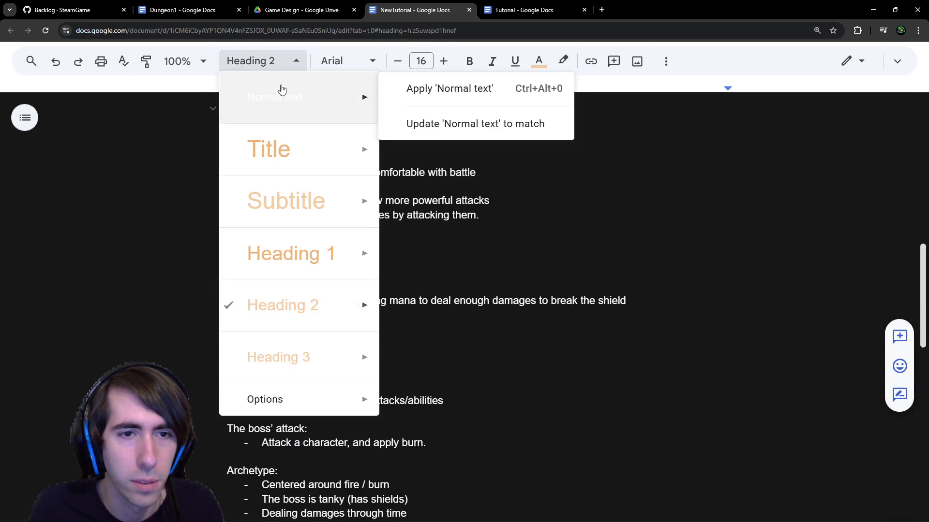
left_click(287, 256)
Step: Paste a copy of the Battle 2: Mana heading below 'Enemies are lizards' as 'Battle 3: Mana'
mouse_move(359, 260)
left_mouse_down()
mouse_move(332, 249)
mouse_move(184, 249)
left_mouse_up()
left_click(350, 339)
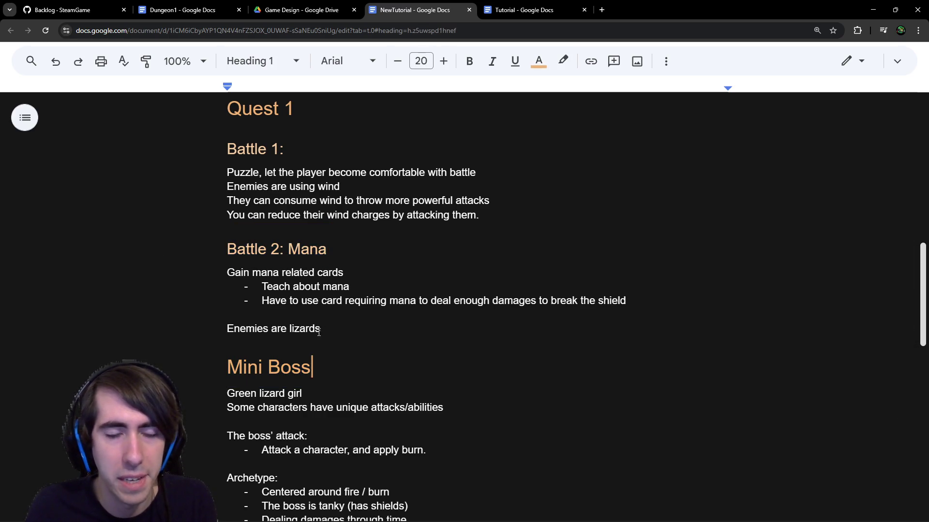
key("Return")
type("Battle 2: Mana")
left_click(280, 360)
key("BackSpace")
type("3")
type(":")
key("Up")
key("BackSpace")
Step: Add an empty body line under the new Battle 3: Mana heading
left_click(353, 364)
key("Return")
key("Return")
double_click(307, 364)
left_click(309, 384)
Step: Rename the new heading to 'Battle 3: Wind' and add a line below it
key("BackSpace")
double_click(309, 370)
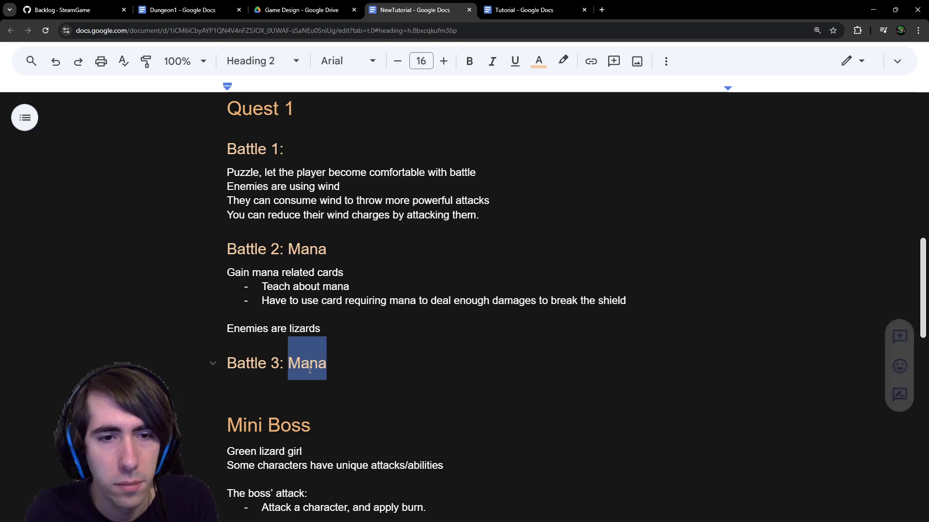
type("Wind")
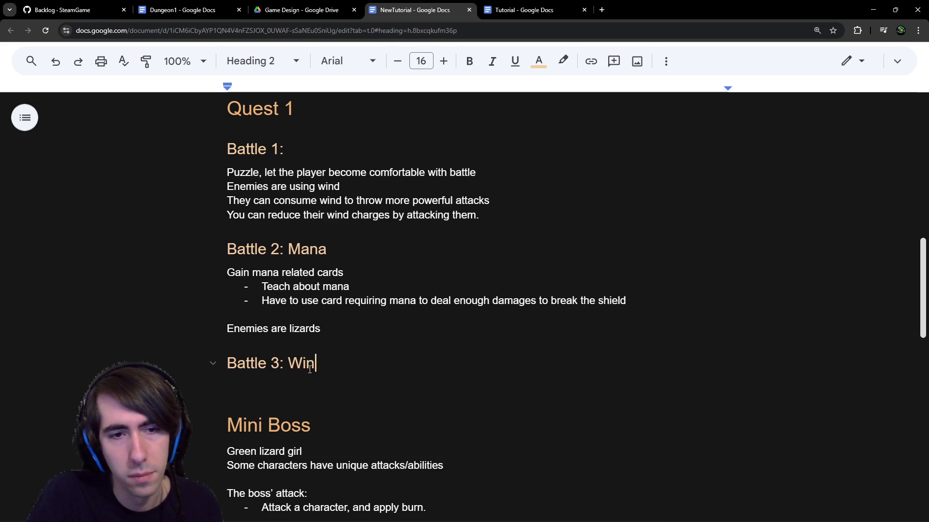
key("Up")
key("Return")
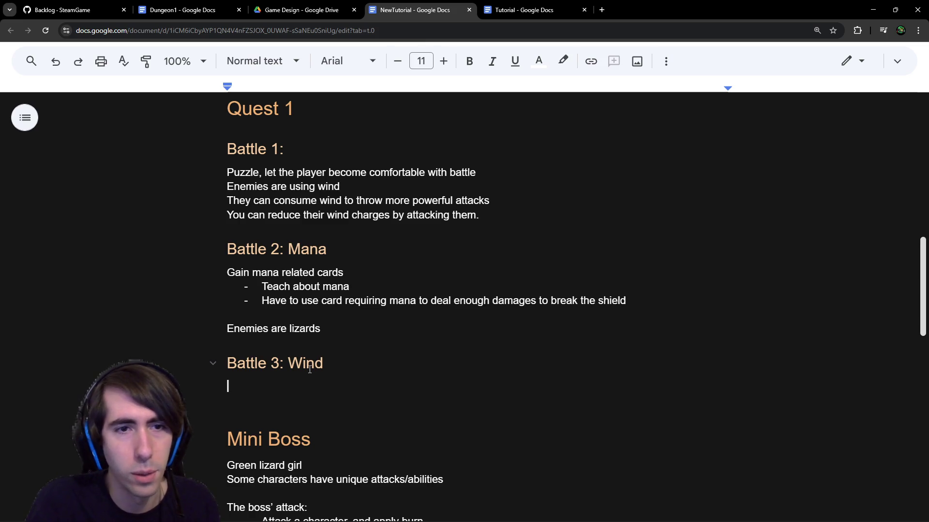
Step: Delete the Battle 3: Wind heading
left_click_drag(226, 200, 518, 216)
left_click(518, 215)
triple_click(271, 360)
key("BackSpace")
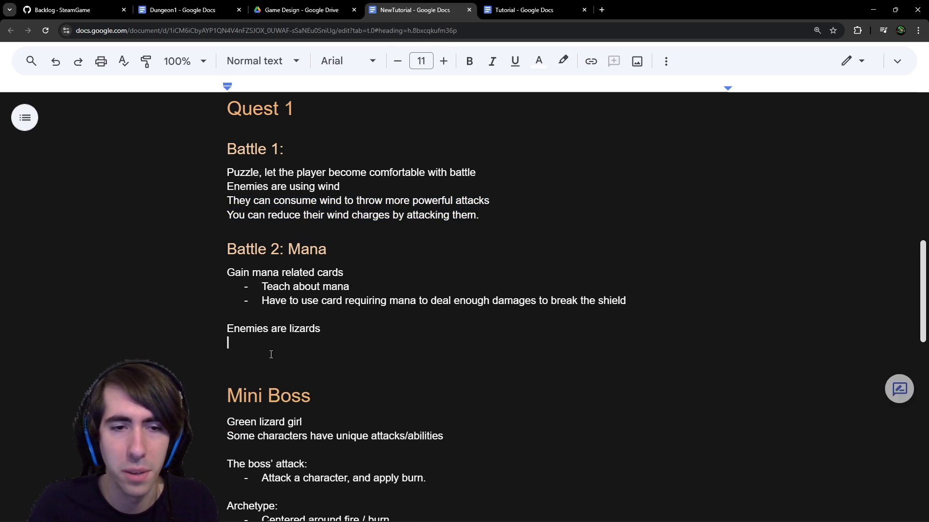
scroll(271, 354, "down", 10)
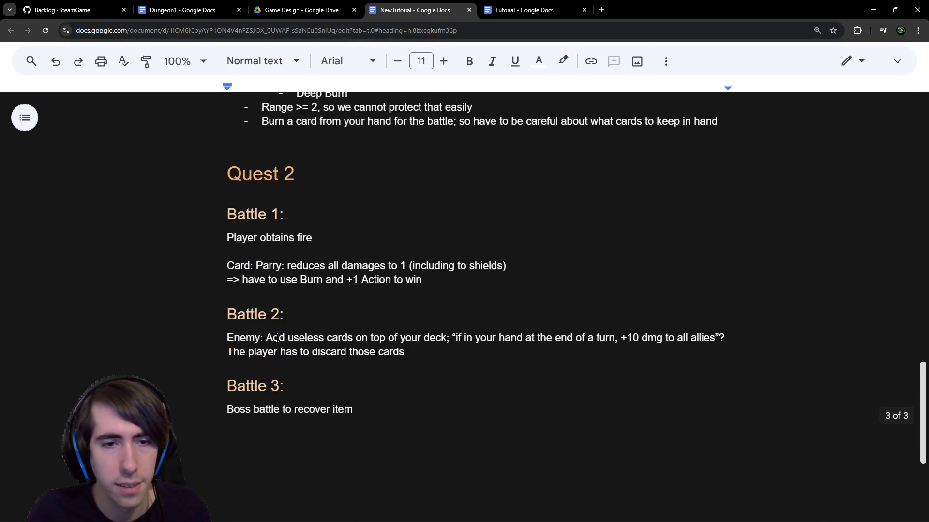
Step: Remove the 'Enemy: Add useless cards…' paragraph from Quest 2
scroll(279, 339, "up", 2)
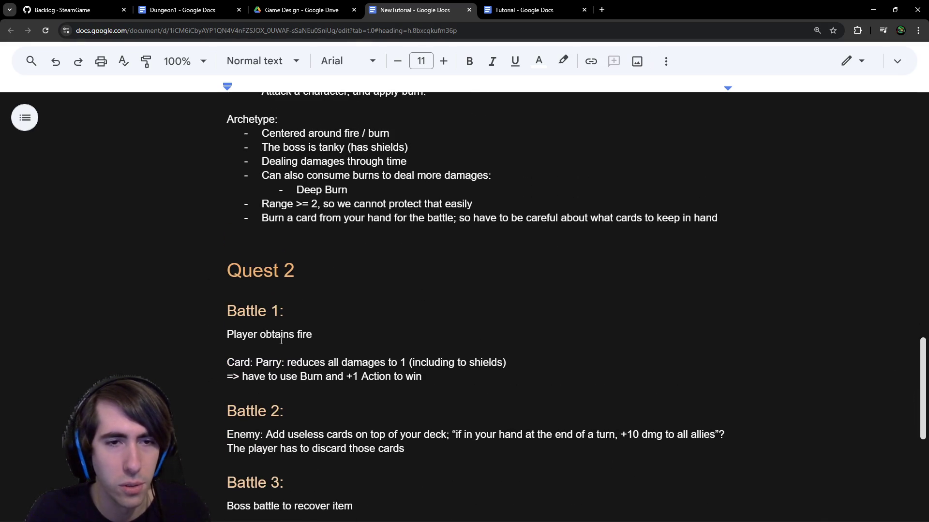
scroll(281, 341, "up", 2)
scroll(281, 340, "down", 4)
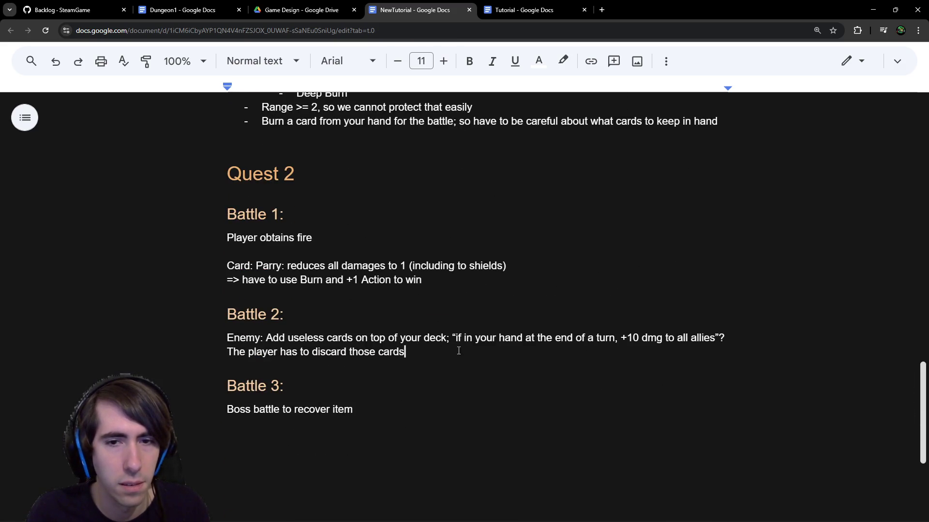
left_click_drag(460, 350, 205, 335)
key("ctrl+c")
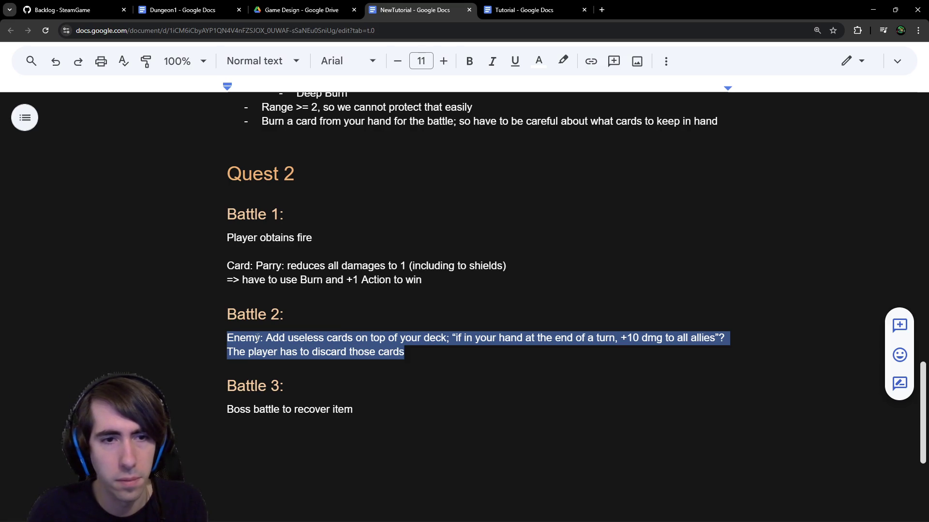
key("BackSpace")
Step: Paste the useless-cards enemy paragraph on a new line below 'Enemies are lizards'
scroll(301, 339, "up", 8)
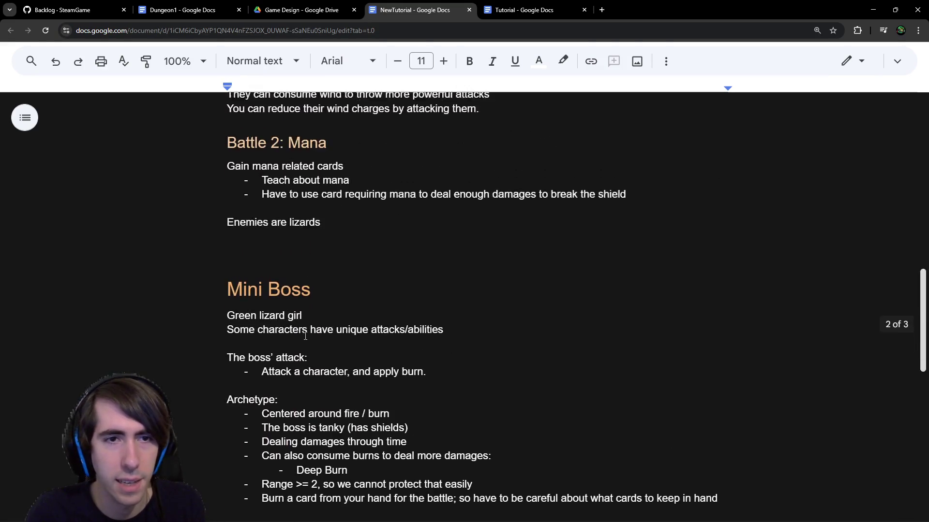
scroll(305, 299, "up", 3)
scroll(305, 299, "down", 3)
scroll(314, 318, "up", 3)
scroll(332, 326, "up", 4)
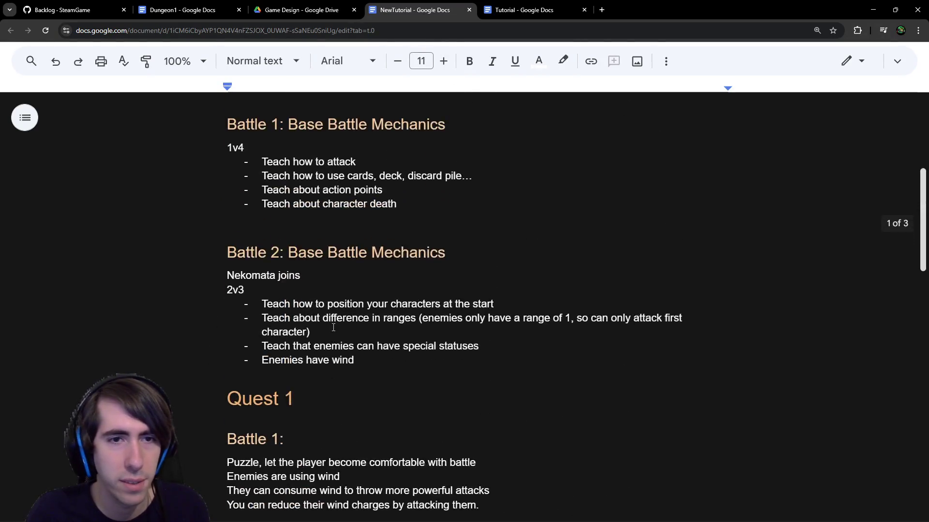
scroll(332, 326, "down", 5)
key("Return")
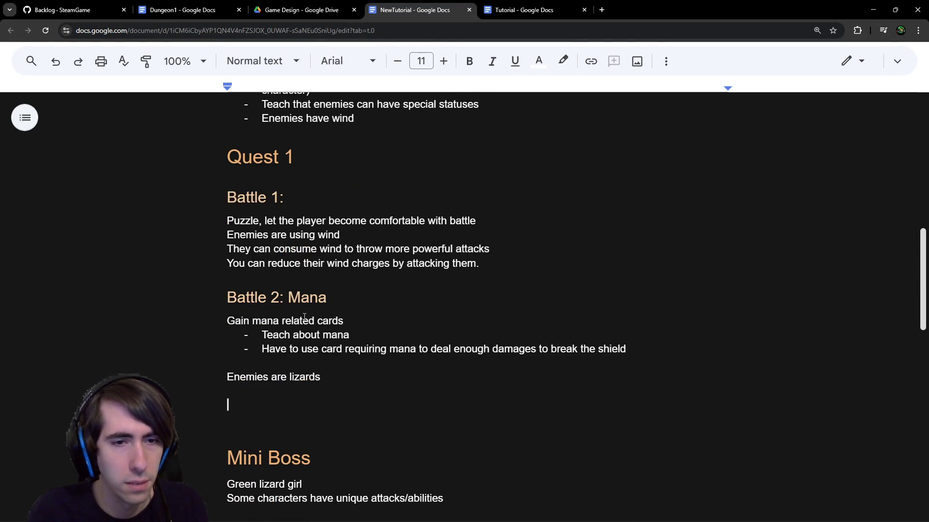
key("ctrl+v")
Step: Insert a 'Battle 3: Mana' heading copy above the pasted enemy note, removing the blank line below it
left_click_drag(334, 297, 227, 297)
key("ctrl+c")
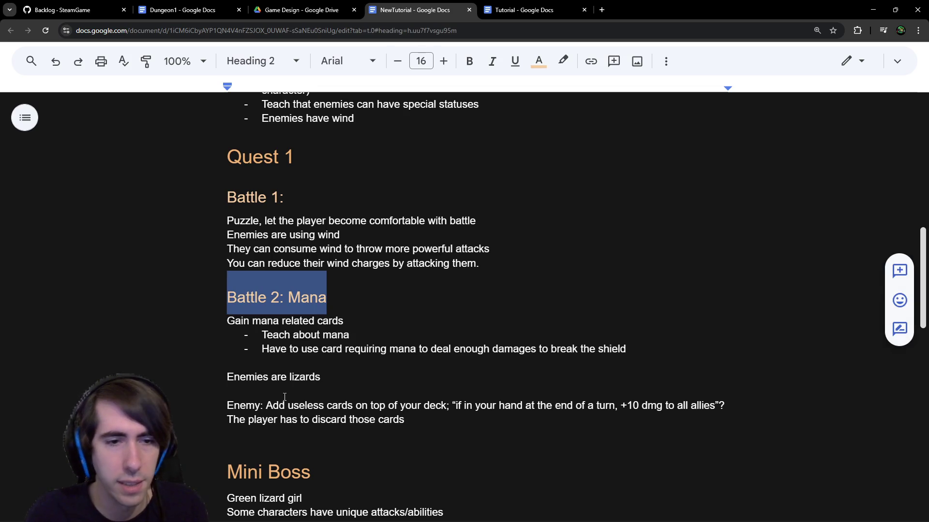
left_click(278, 391)
key("ctrl+v")
left_click(280, 426)
key("BackSpace")
type("3")
double_click(318, 421)
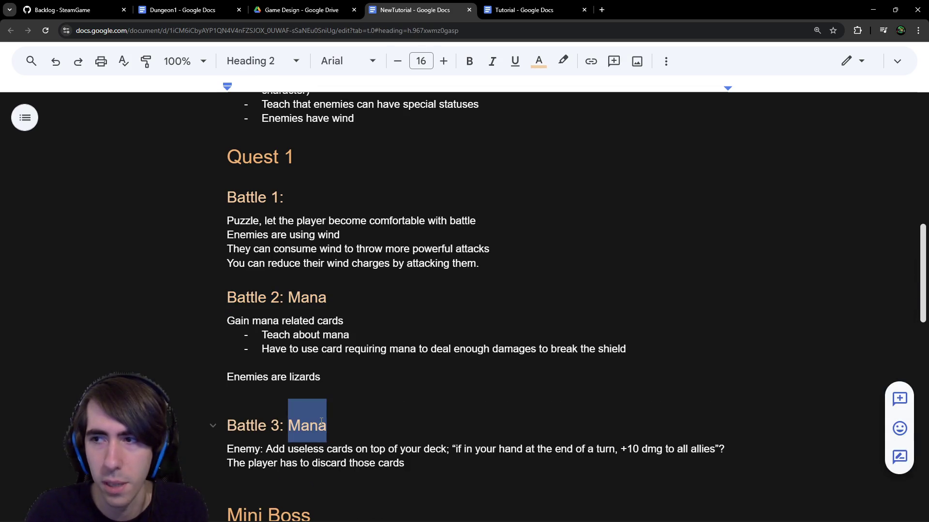
left_click(297, 418)
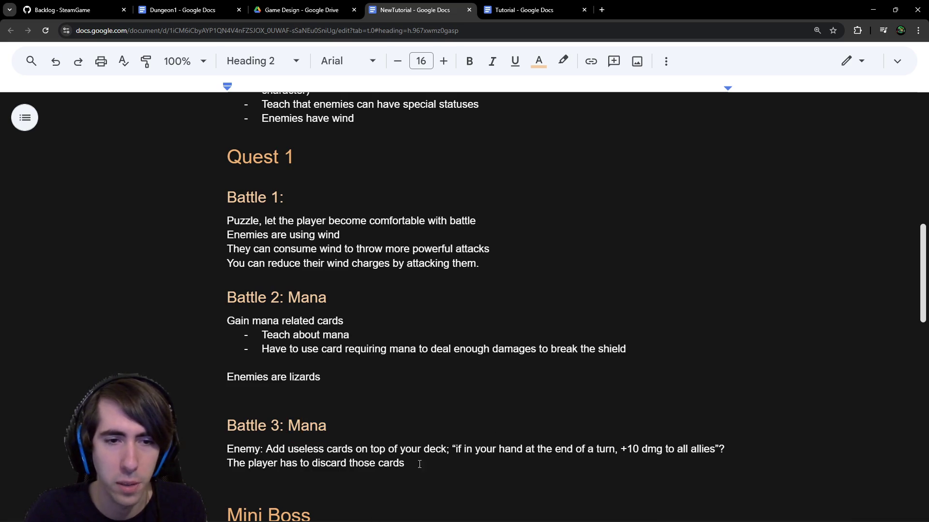
left_click_drag(437, 470, 380, 402)
left_click(380, 402)
key("Delete")
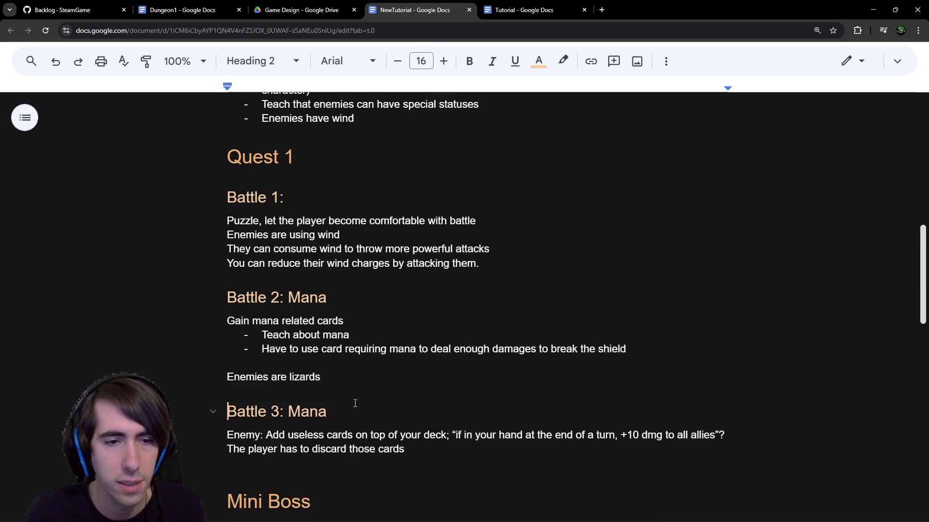
Step: Retitle the new heading 'Battle 3: Discarding cards'
double_click(314, 416)
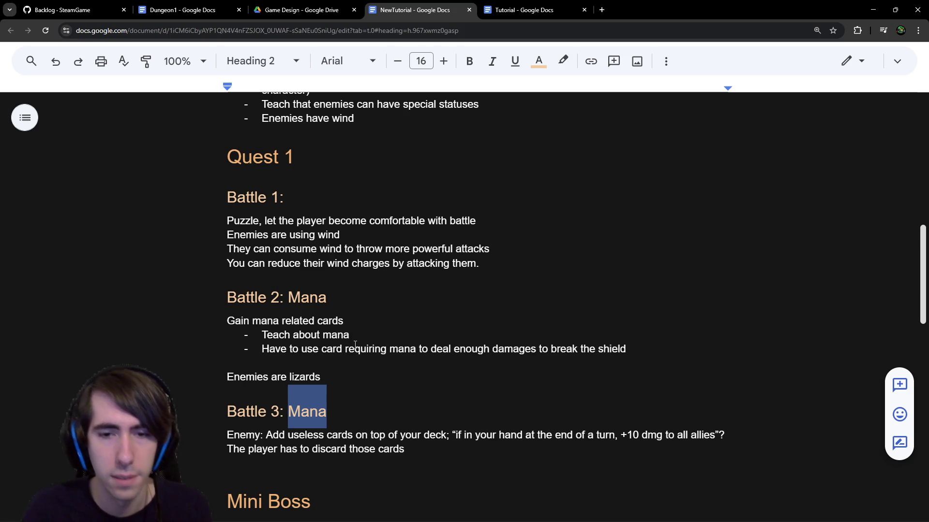
type("Di")
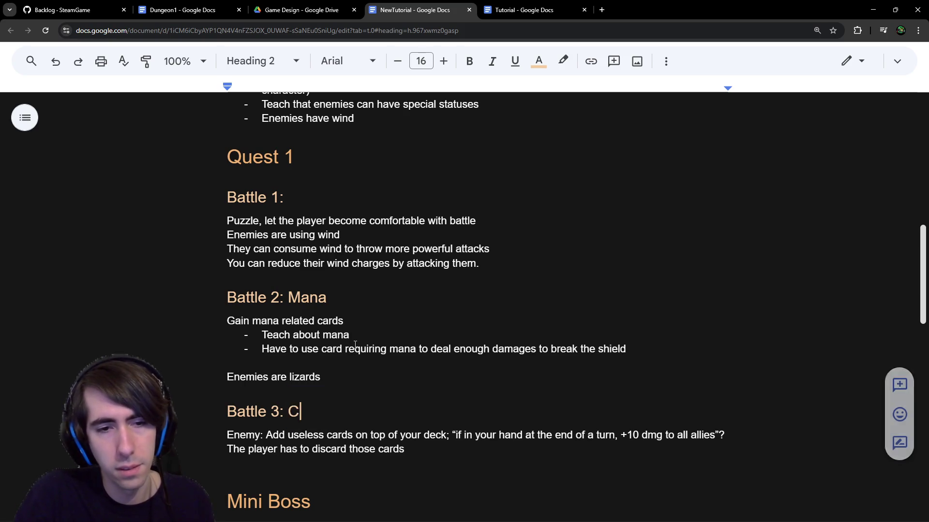
type("scard cards")
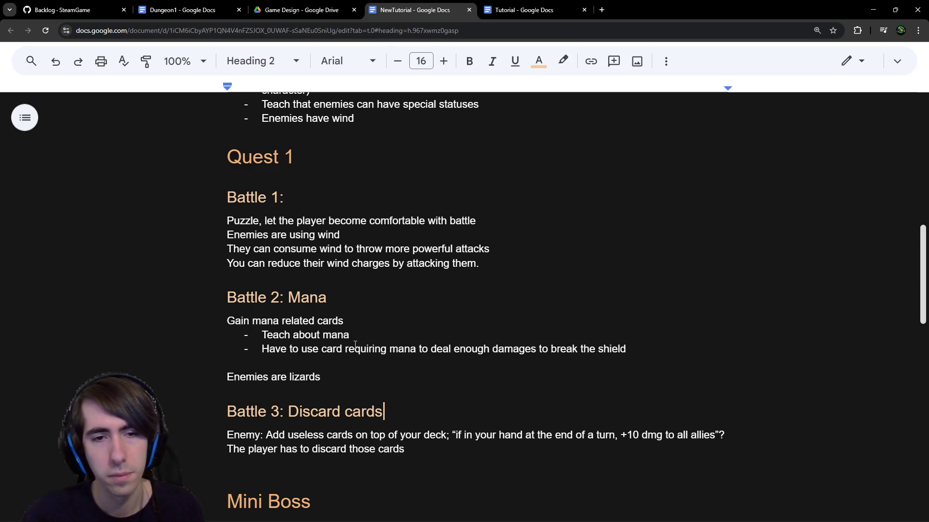
key("BackSpace")
key("BackSpace")
key("BackSpace")
key("BackSpace")
key("BackSpace")
key("BackSpace")
type("ing cards")
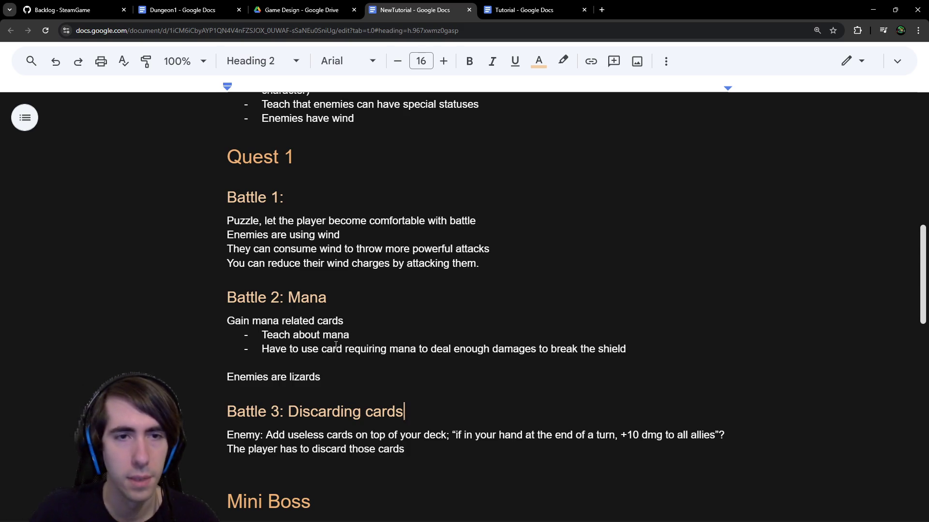
Step: Delete the blank line above Quest 2 and select the Range and Burn bullets
scroll(346, 345, "down", 5)
scroll(335, 345, "down", 2)
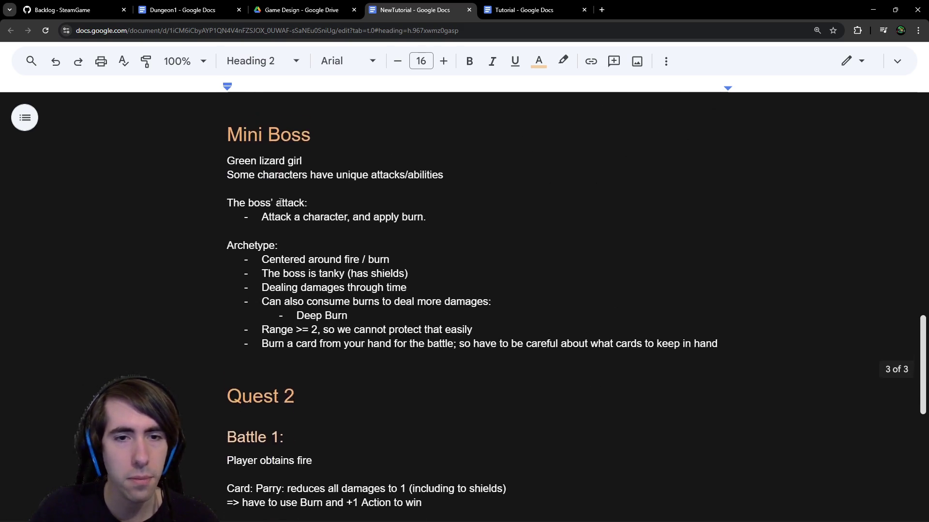
left_click(377, 386)
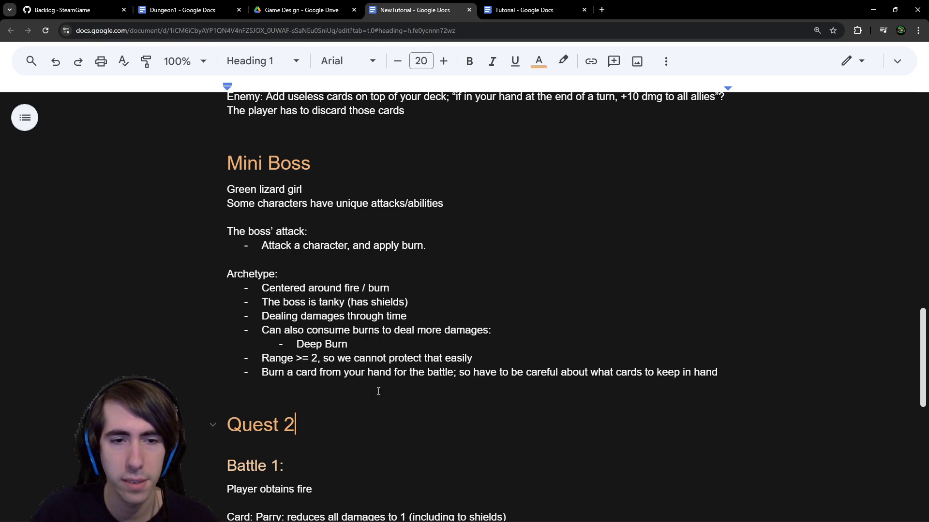
key("BackSpace")
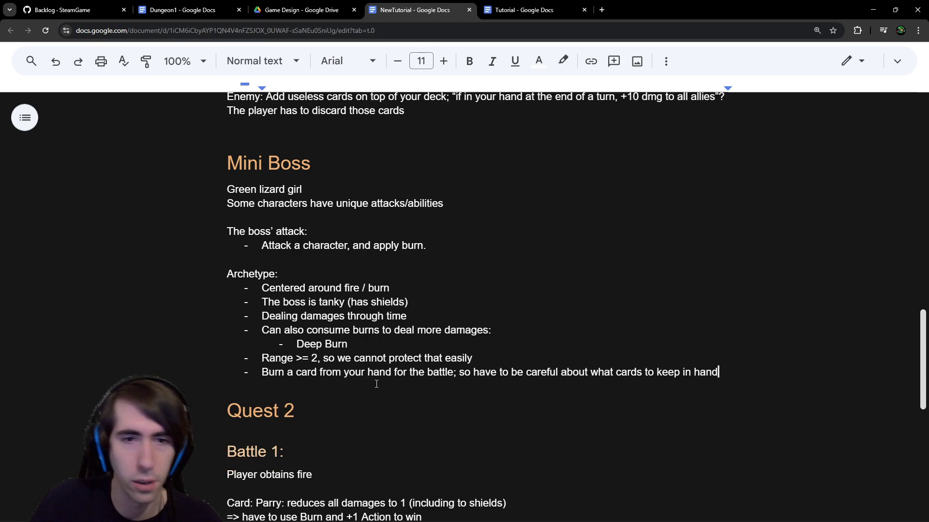
left_click(263, 380)
mouse_move(263, 380)
left_mouse_down()
mouse_move(714, 372)
mouse_move(217, 357)
left_mouse_up()
left_click(717, 373)
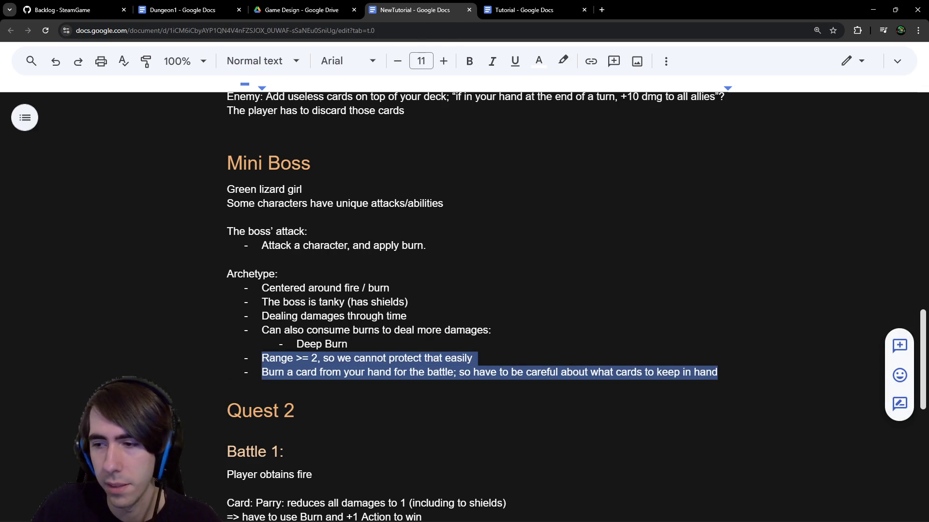
Step: Bring the image.png window into view beside the document
key("alt+Tab")
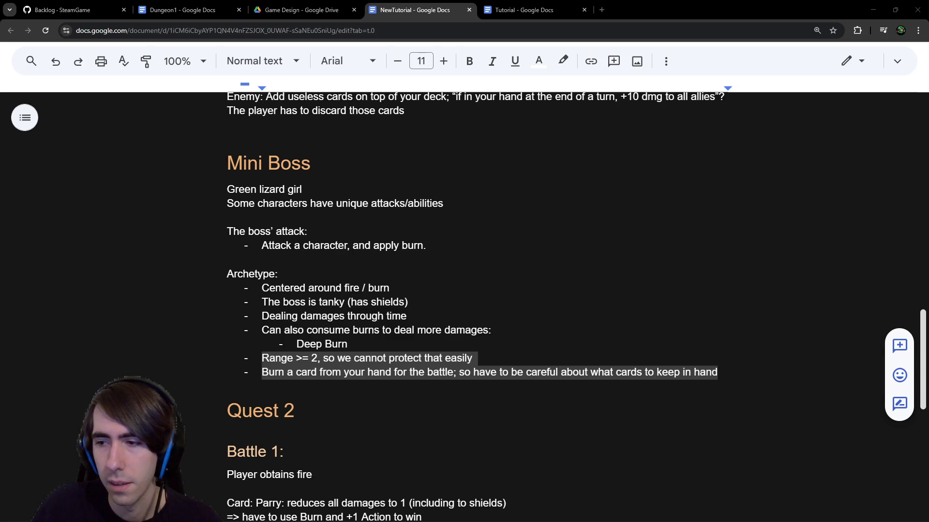
mouse_move(761, 271)
left_mouse_down()
mouse_move(710, 259)
mouse_move(732, 261)
left_mouse_up()
scroll(319, 403, "down", 4)
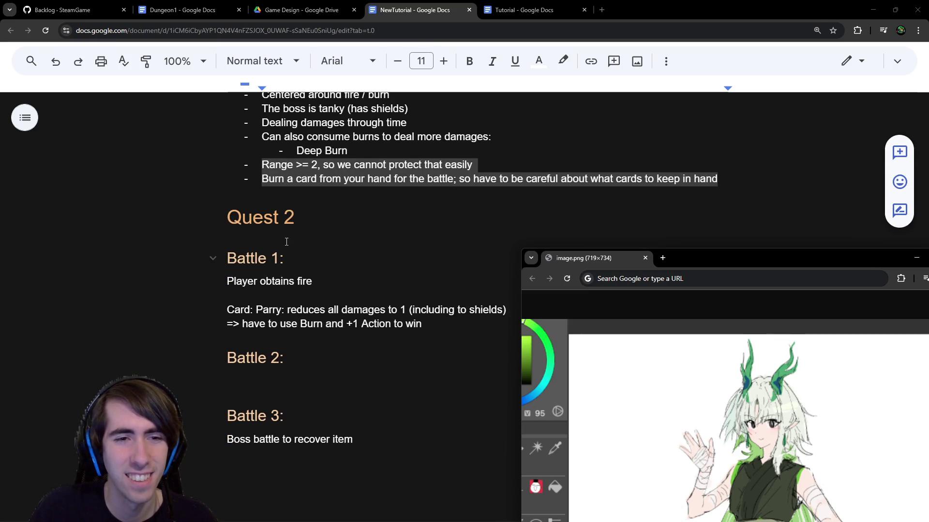
scroll(287, 242, "down", 1)
scroll(286, 242, "up", 4)
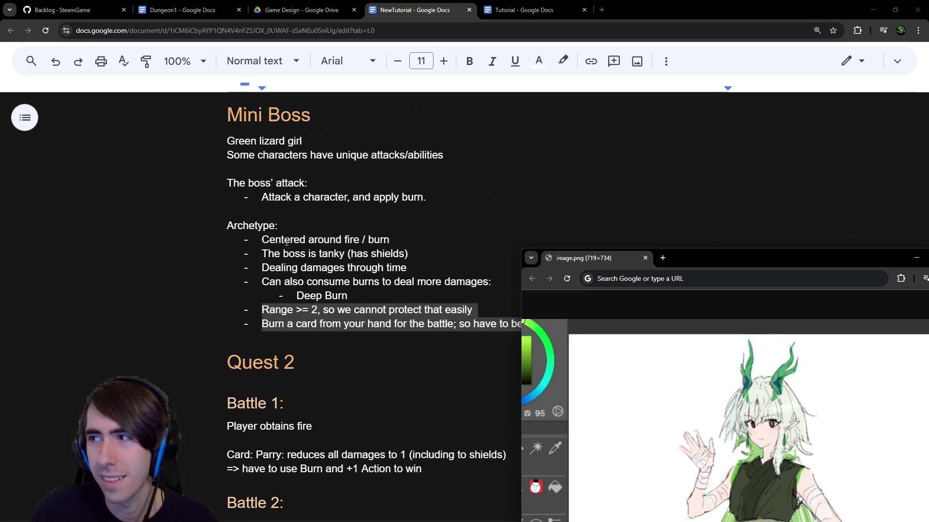
scroll(286, 242, "up", 5)
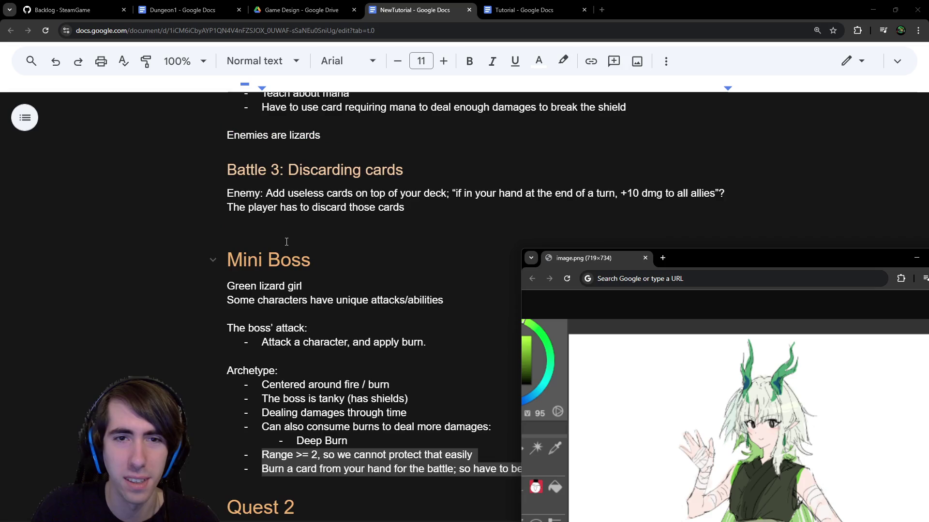
scroll(287, 242, "down", 2)
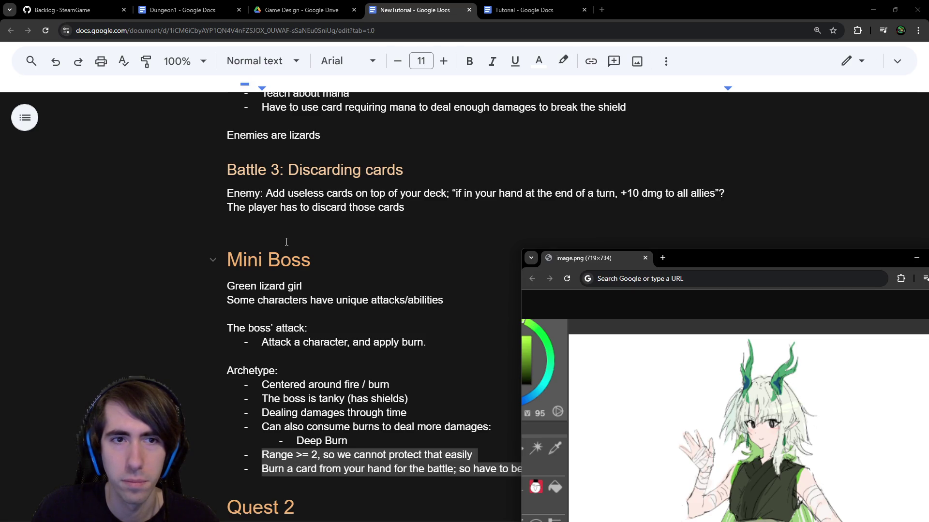
scroll(287, 242, "up", 1)
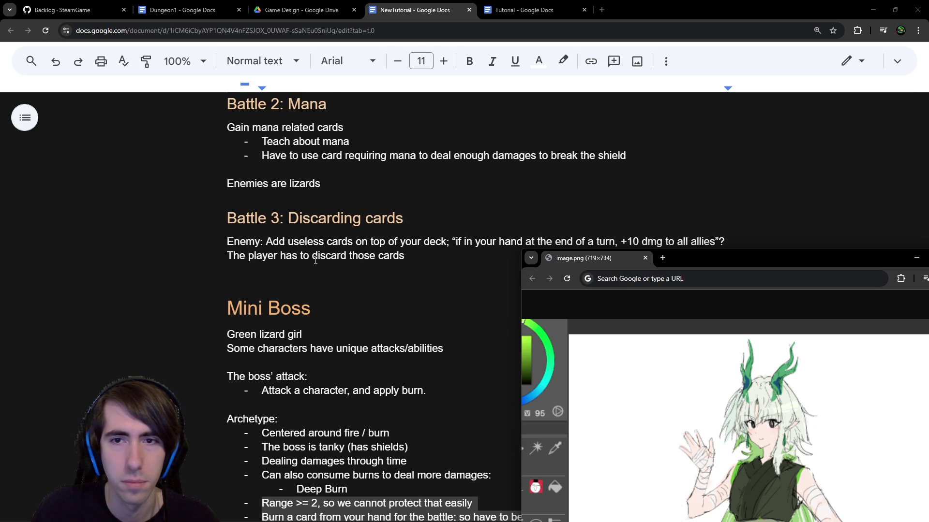
scroll(315, 261, "up", 3)
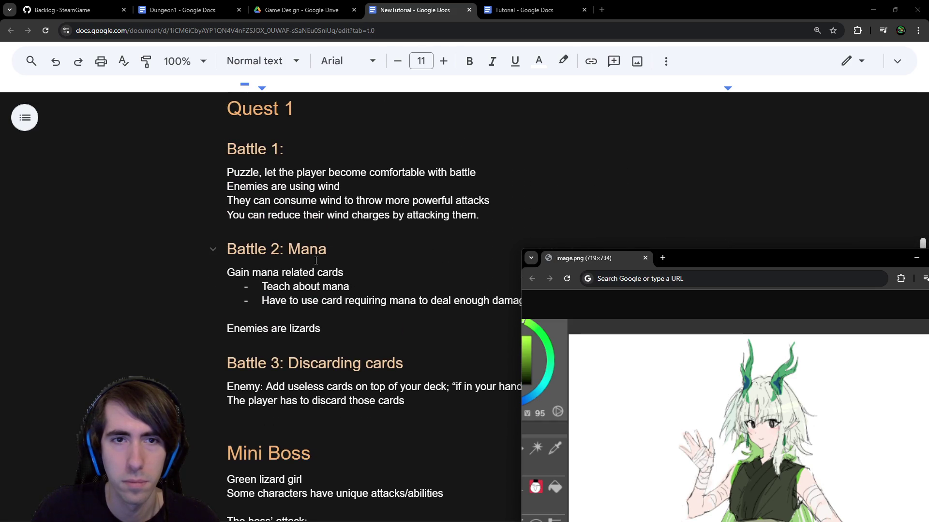
scroll(315, 262, "down", 8)
scroll(316, 261, "up", 1)
scroll(315, 261, "down", 1)
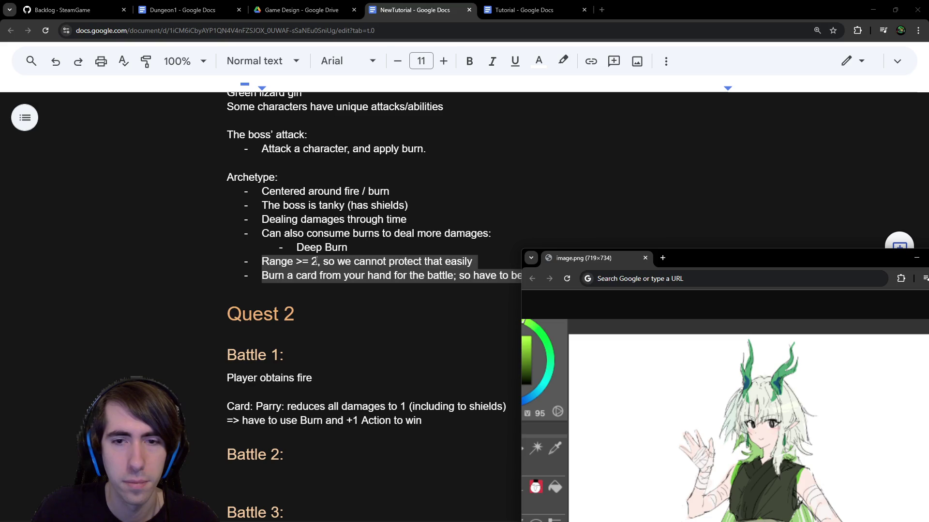
scroll(315, 261, "down", 1)
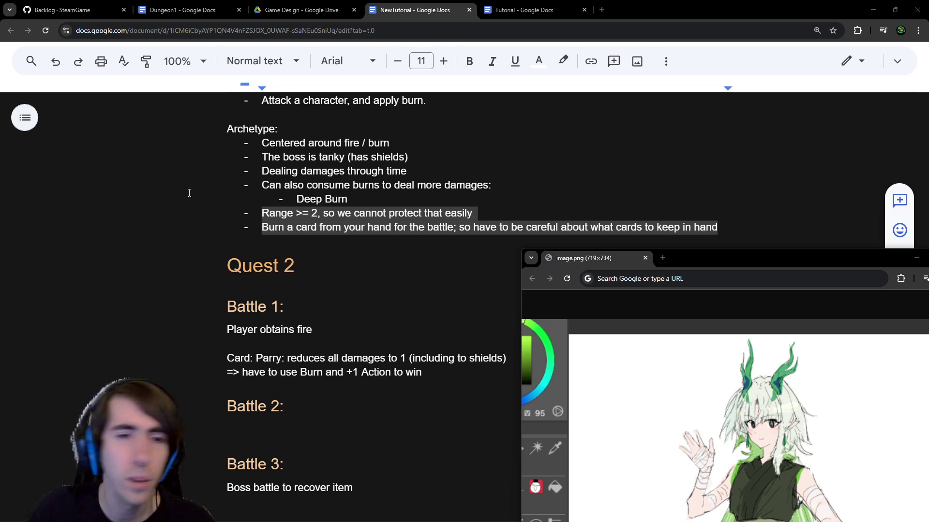
scroll(327, 199, "up", 5)
scroll(328, 199, "down", 6)
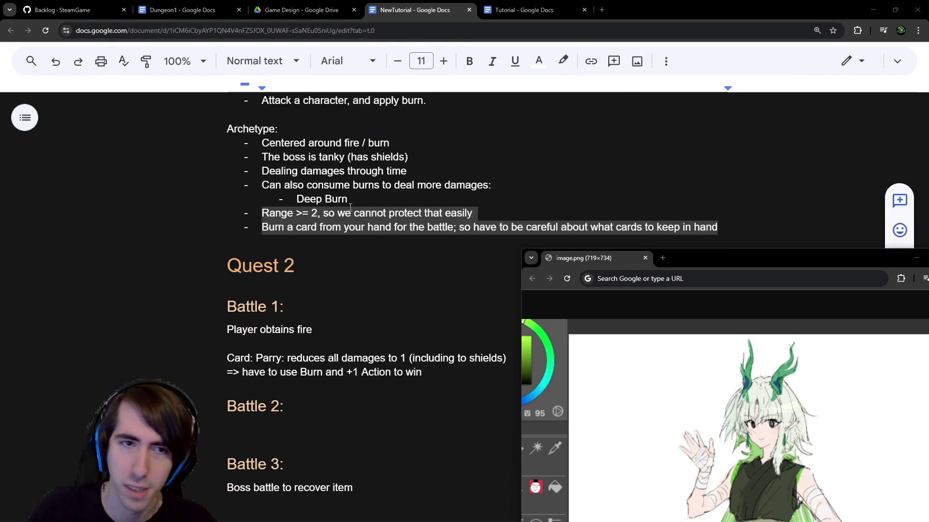
scroll(177, 230, "up", 2)
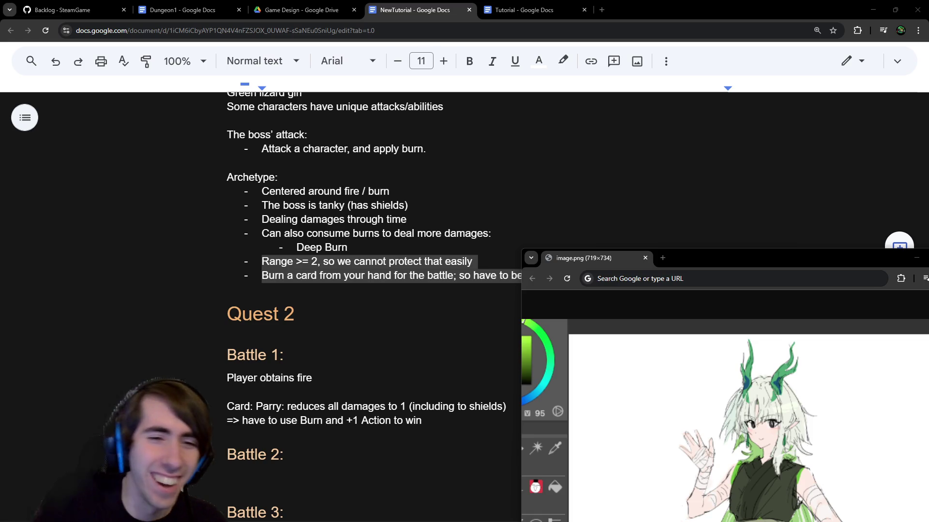
scroll(425, 308, "up", 1)
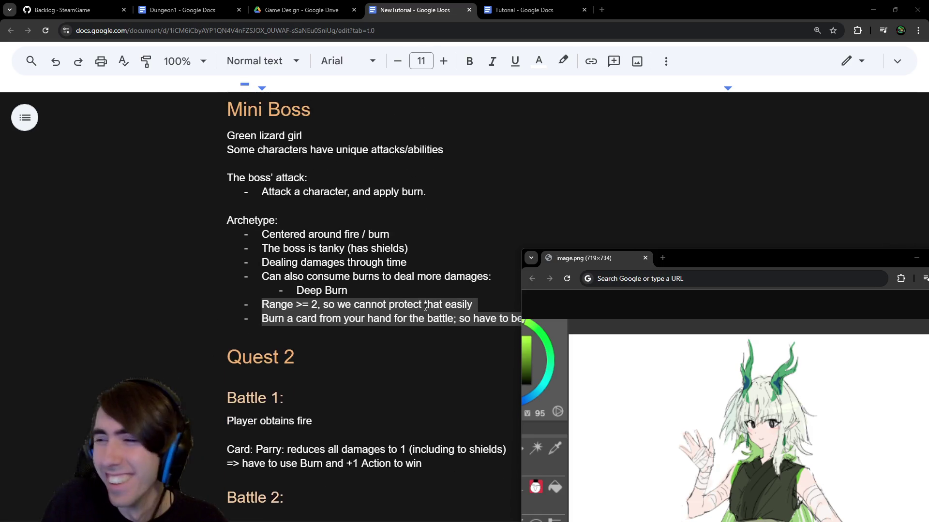
scroll(432, 307, "down", 2)
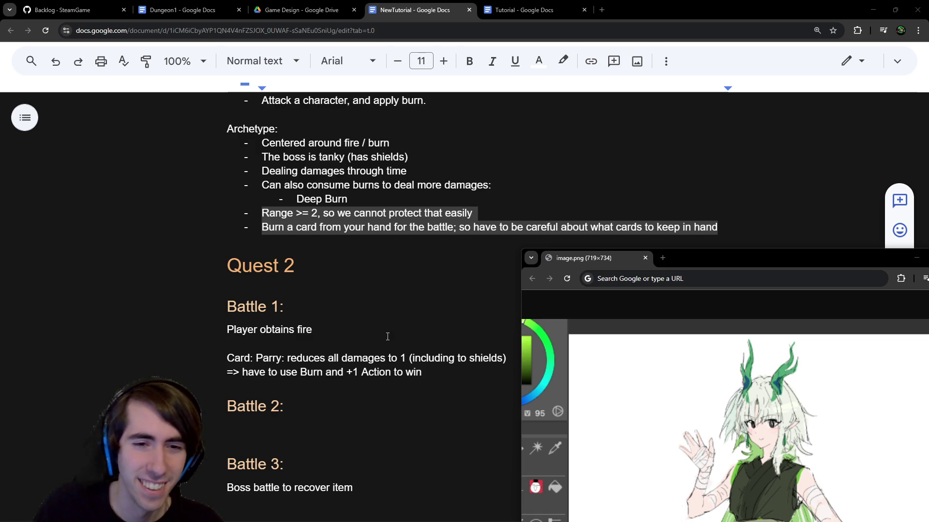
Step: Return to the document and add an empty line after the 'Burn a card…' bullet
left_click(348, 252)
left_click(367, 290)
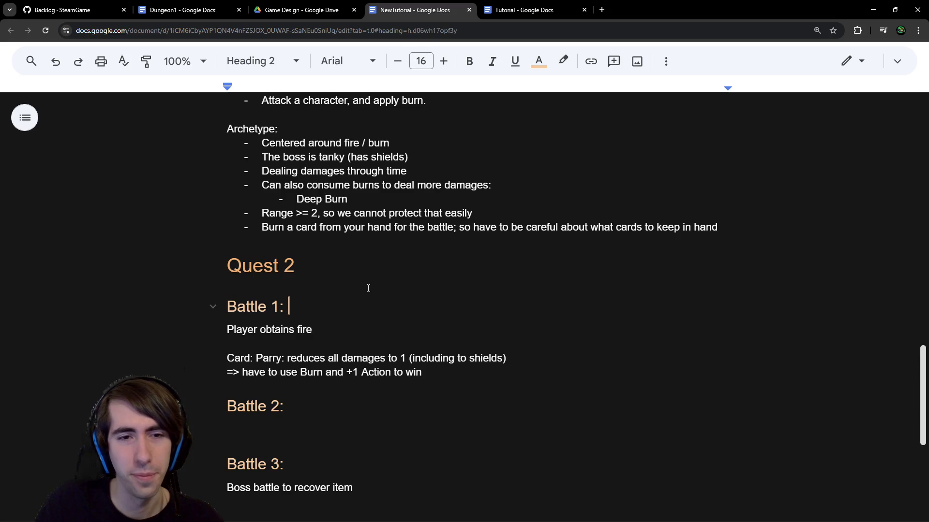
left_click(457, 411)
scroll(457, 411, "down", 1)
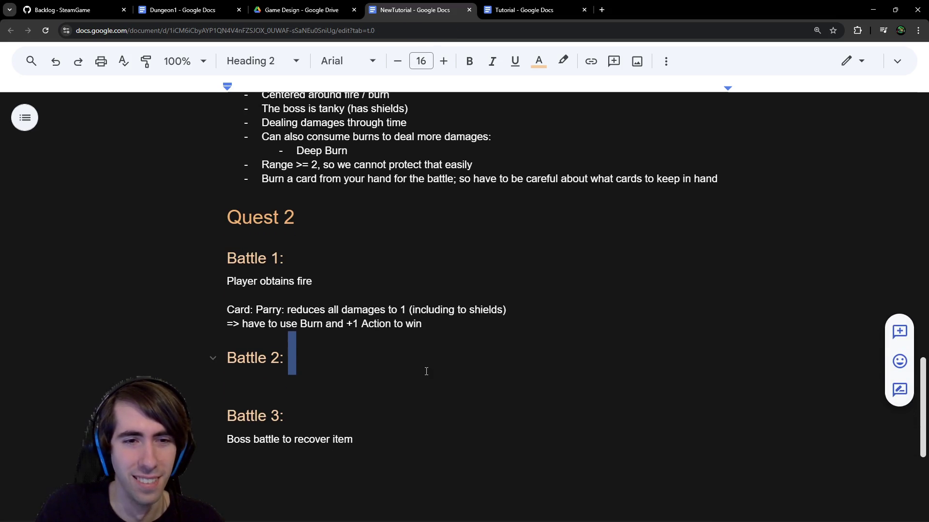
double_click(332, 281)
left_click_drag(331, 281, 209, 281)
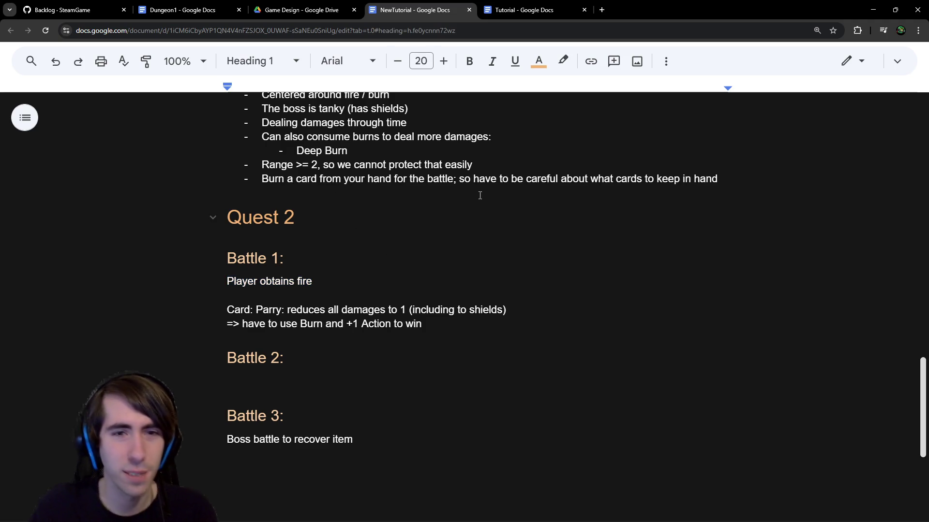
left_click(729, 179)
key("Return")
key("Return")
key("Return")
key("Return")
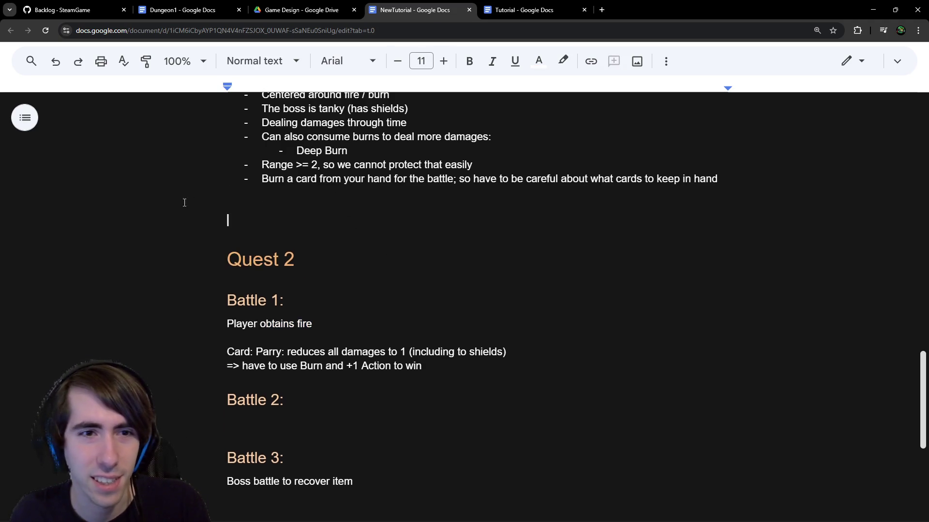
Step: Drag the Mini Boss heading below the boss notes
scroll(286, 210, "up", 5)
triple_click(286, 210)
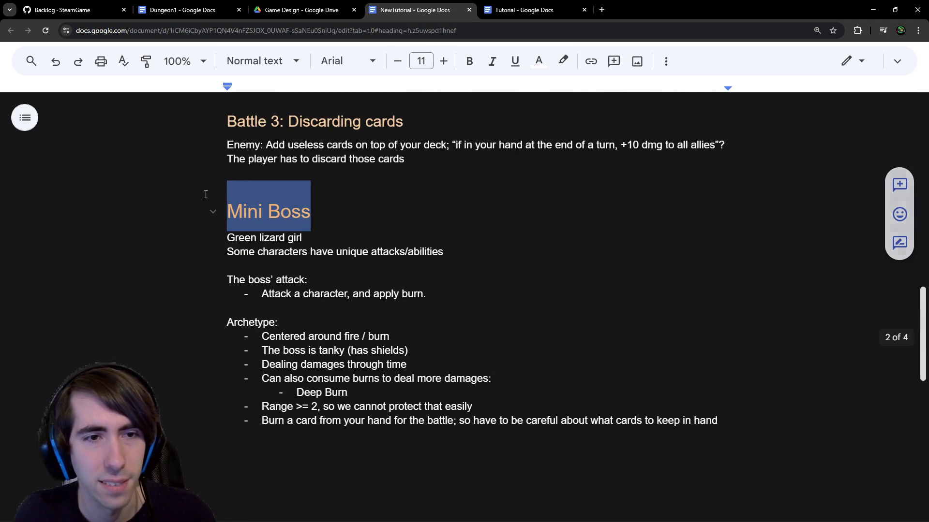
left_click_drag(285, 211, 262, 315)
Step: Type the reward lines 'Gain new cards' and 'Unlock free quests' above Mini Boss
left_click(320, 298)
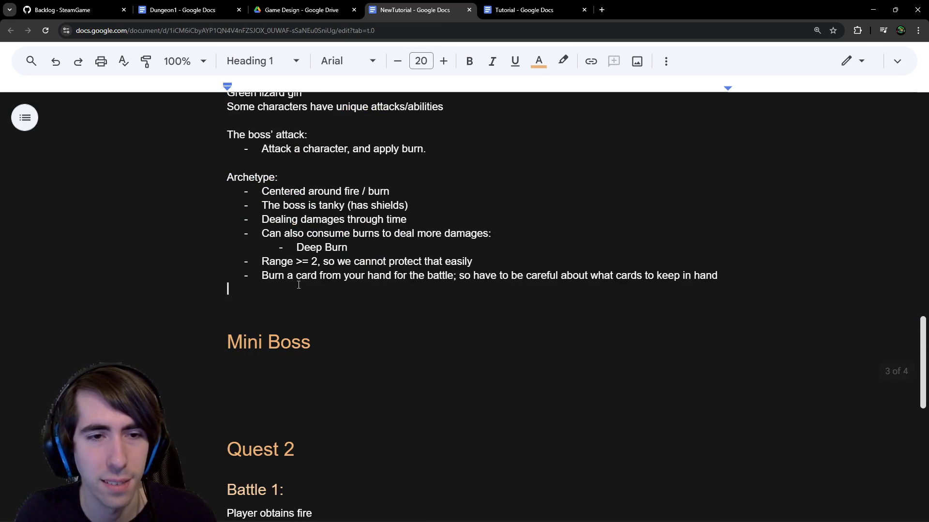
type("Unlock ")
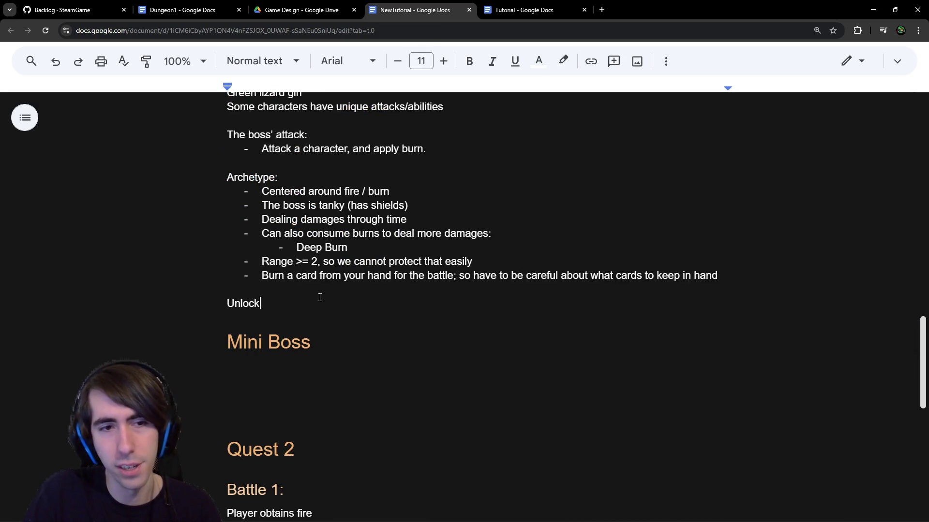
type("free quests")
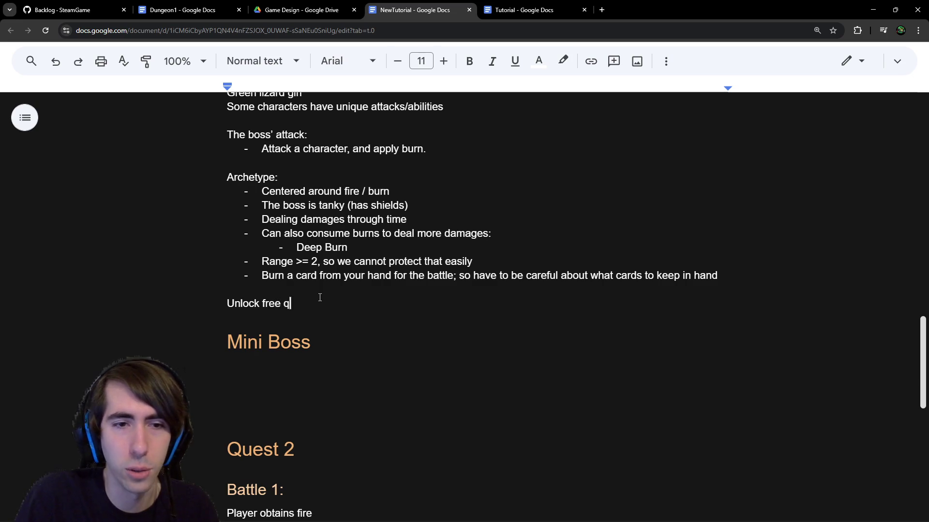
key("Home")
key("Return")
key("Up")
type("Gain ")
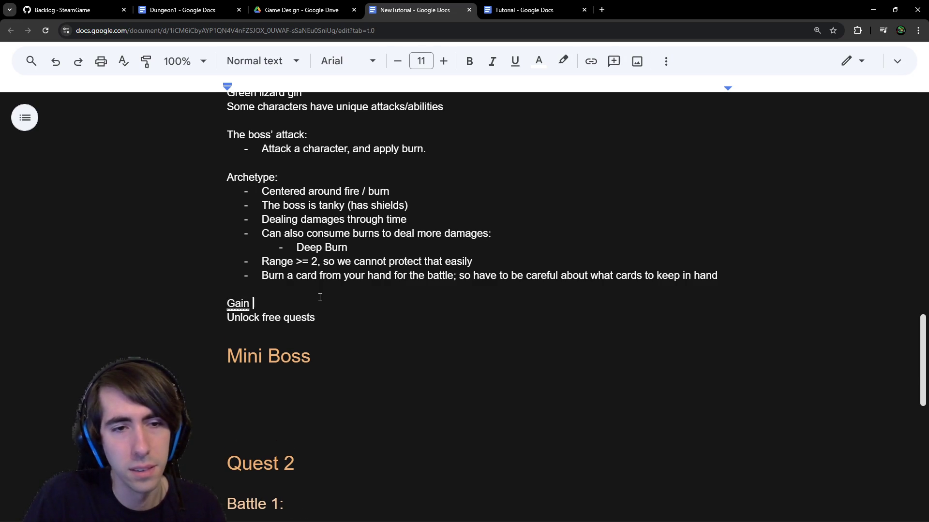
type("new cards")
Step: Select the Mini Boss heading text
key("Down")
key("Down")
key("Down")
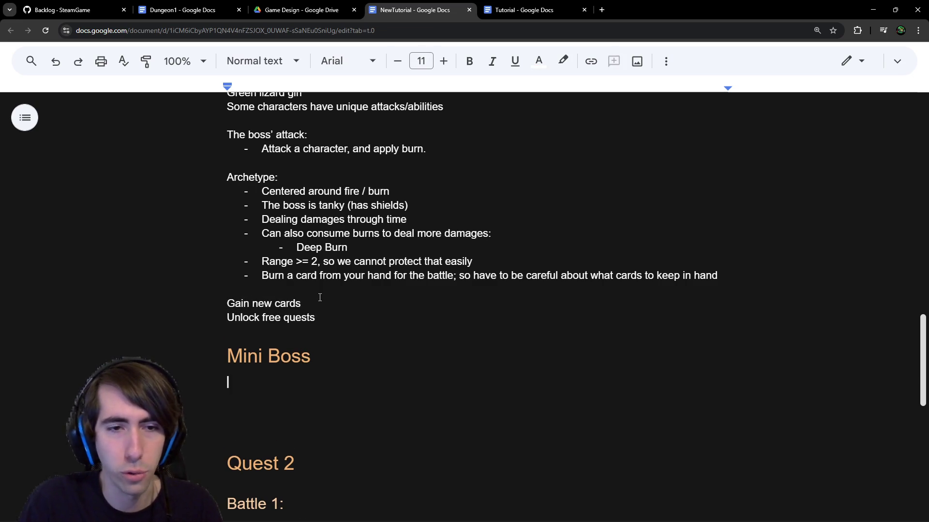
key("Up")
key("ctrl+shift+Left")
key("ctrl+shift+Left")
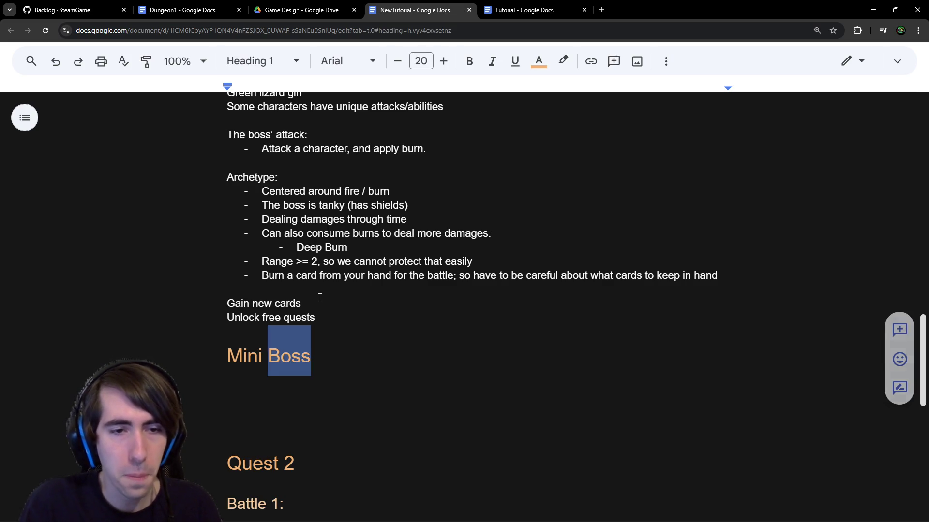
Step: Add a 'Free quests' heading with a 'Procedurally generated' note beneath it
type("Free quests")
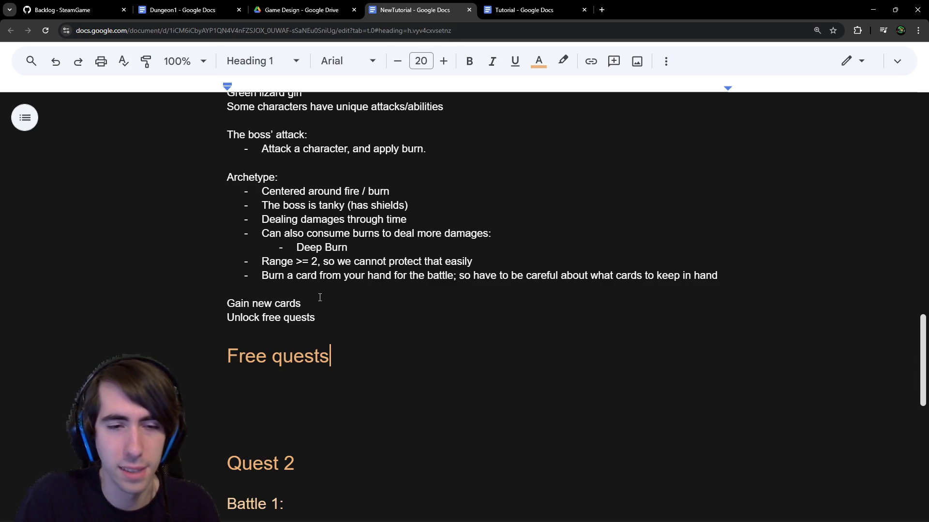
key("Return")
key("Return")
type("Goal")
key("ctrl+BackSpace")
type("Procedurally generated")
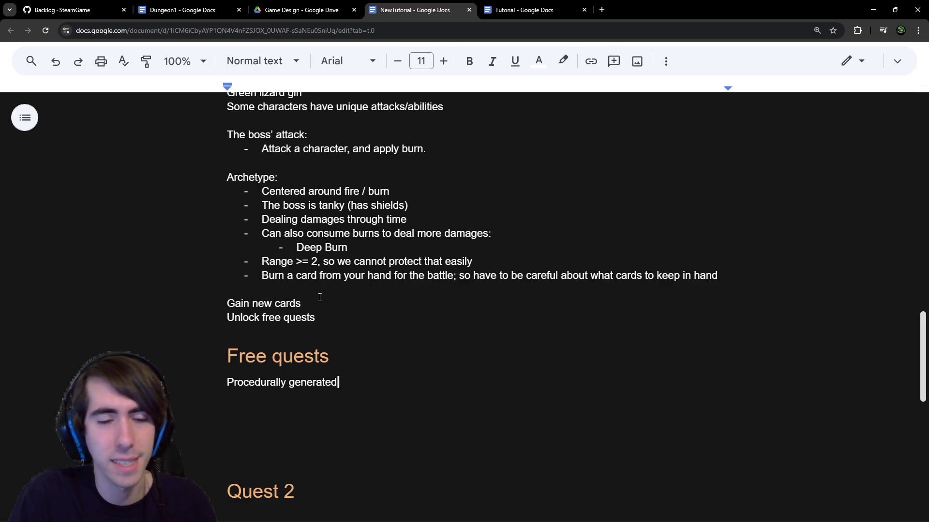
key("Return")
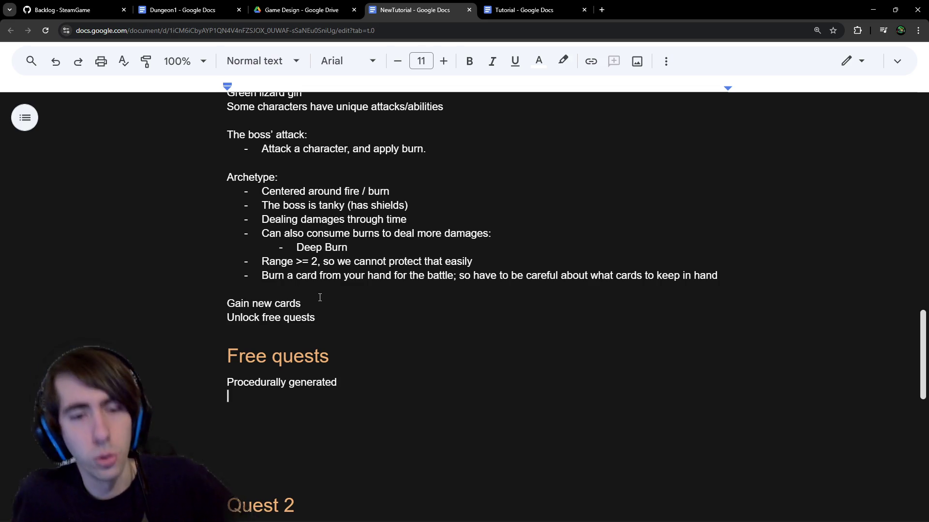
Step: Start the line 'The goal is to reach the end' and append '(by crafting item)' to Unlock free quests
type("The goal is to reach the end")
key("Up")
key("Up")
key("Up")
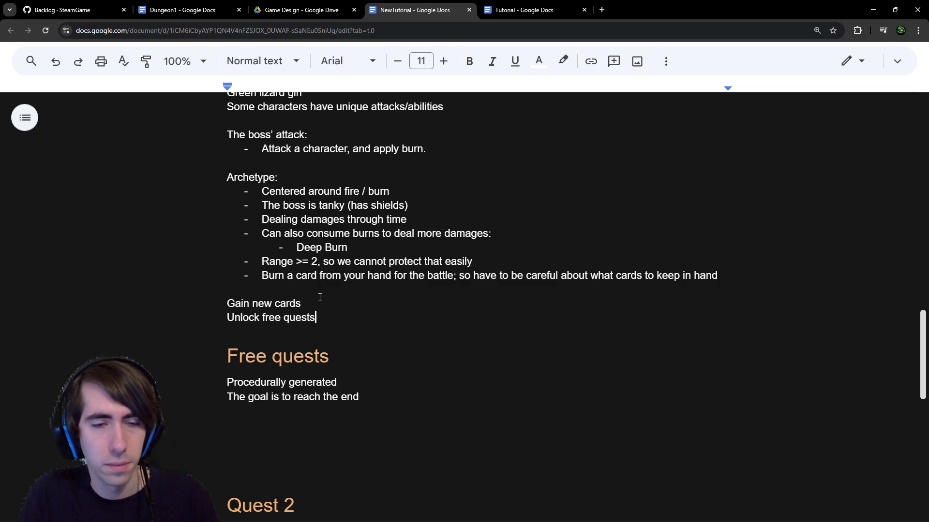
type("(")
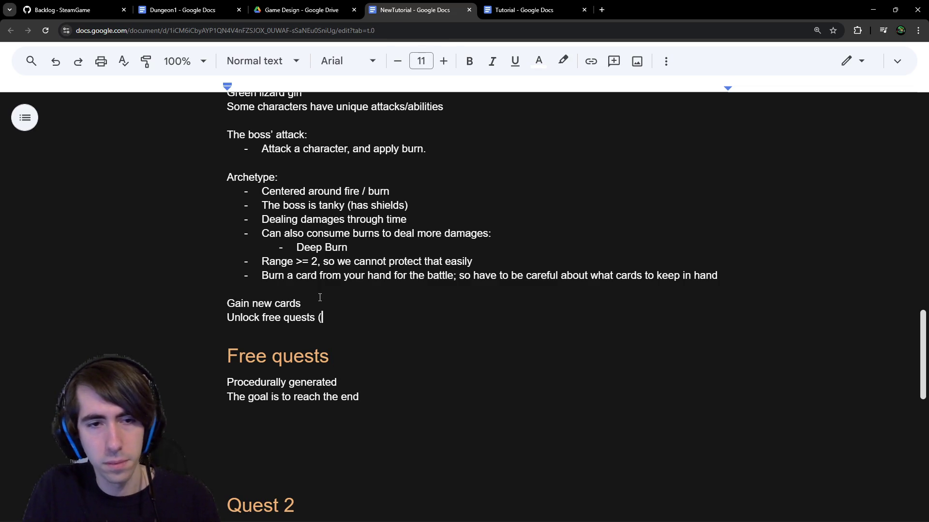
type("by crafting item)")
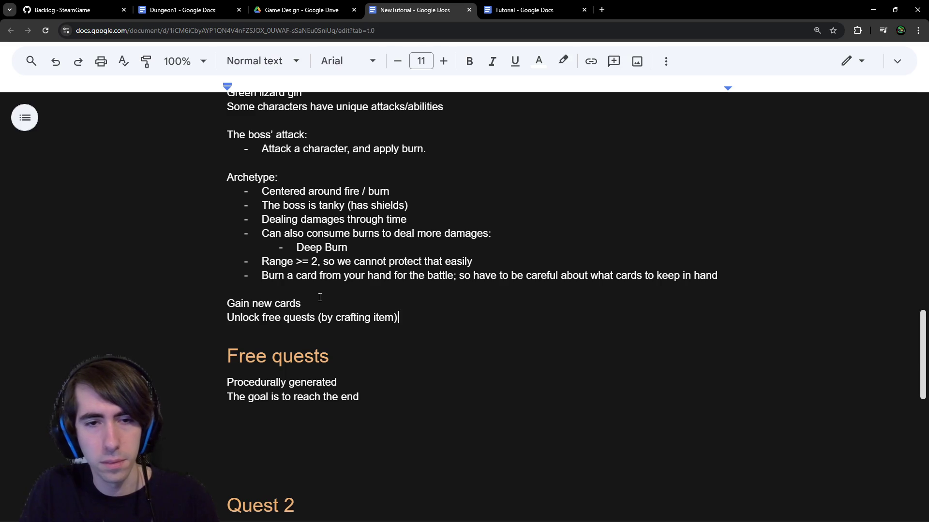
key("Down")
key("Down")
key("Down")
key("Return")
key("BackSpace")
key("Return")
key("BackSpace")
Step: Complete the goal sentence with 'of the quest without dying', start an 'HPs' line, then go to the web search
type("of the quest w")
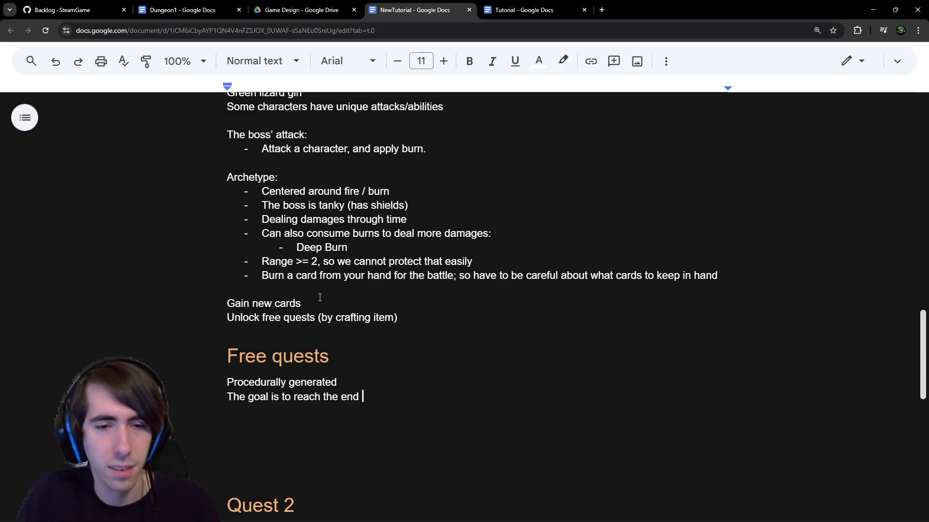
type("ithout dying")
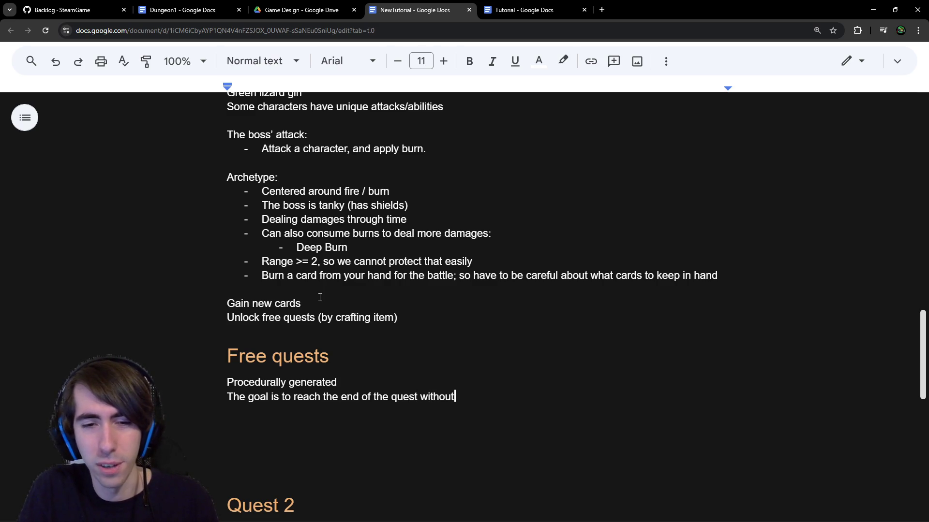
key("Return")
type("HPs")
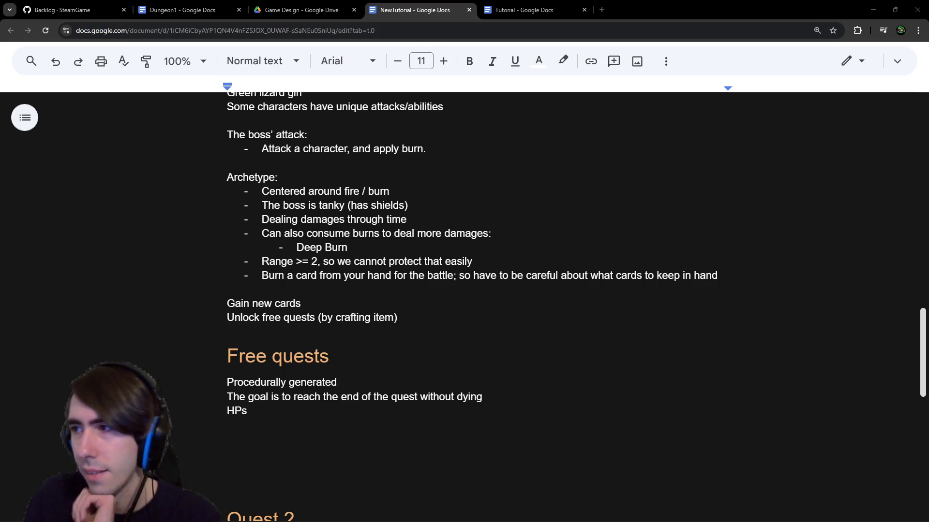
key("super+shift+Left")
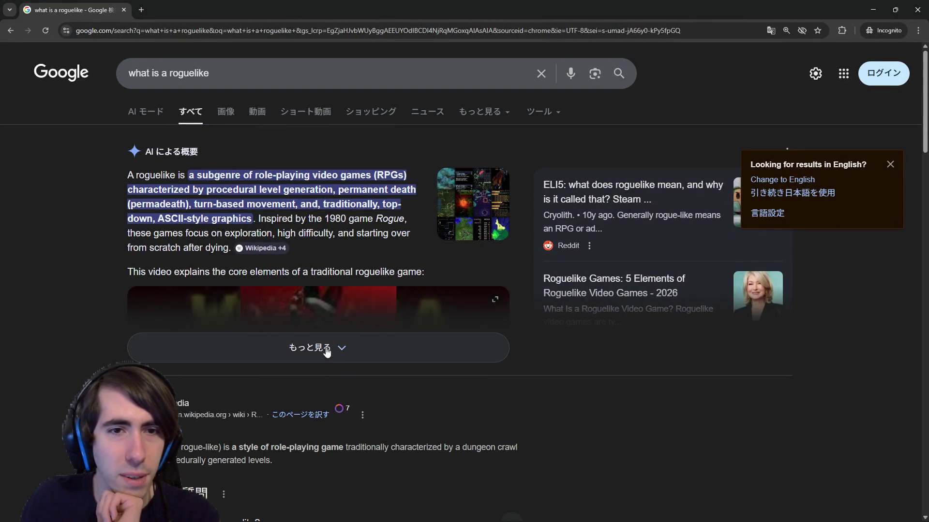
Step: Change the Google query to 'what is a deckbuilder roguelike' and search
left_click(254, 72)
key("ctrl+Left")
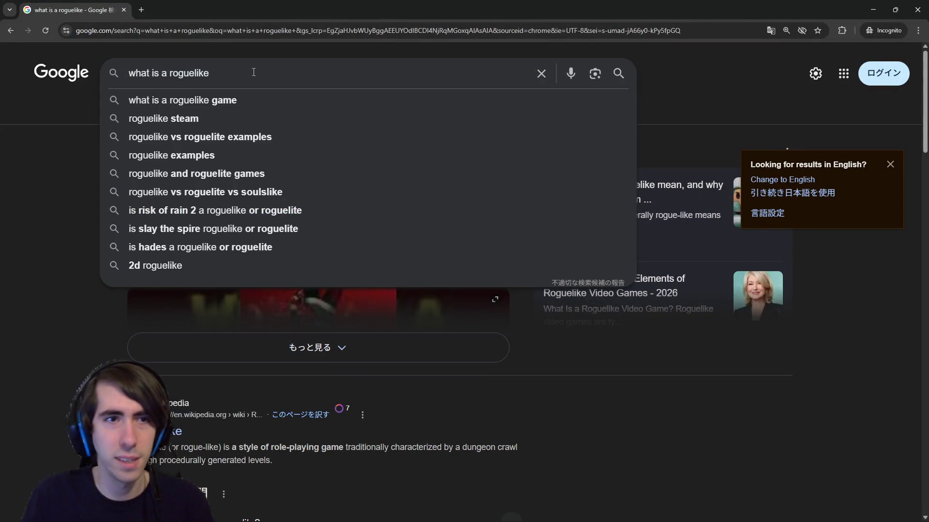
type("deckbuilder")
key("Return")
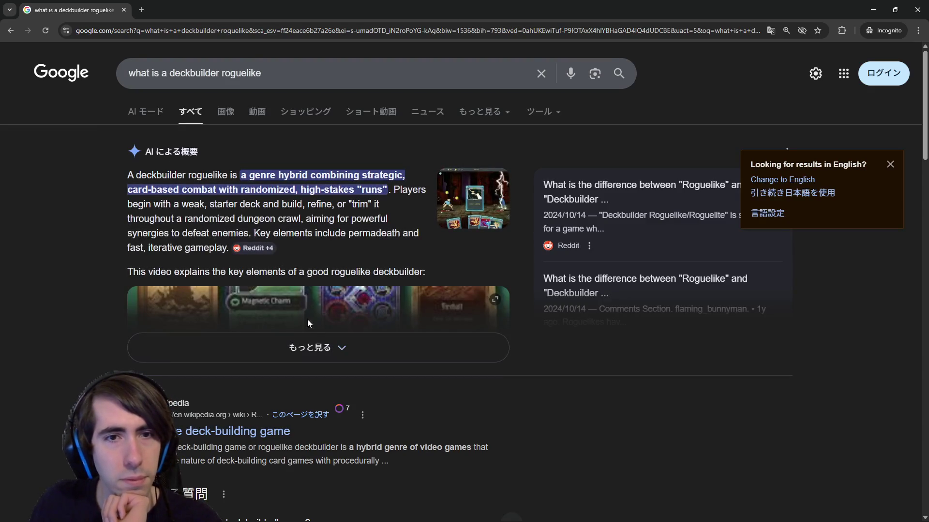
Step: Expand the AI overview and read through it, highlighting 'permadeath'
left_click(323, 348)
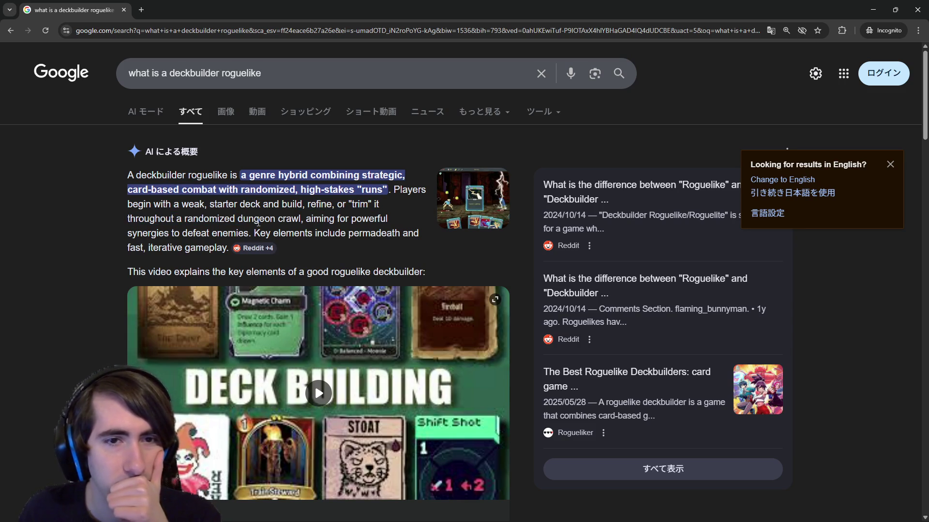
scroll(258, 223, "down", 1)
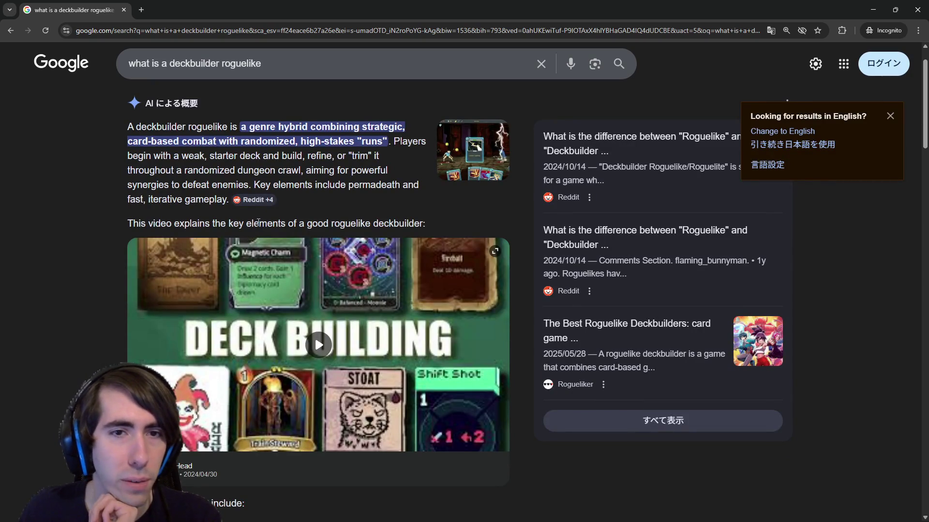
double_click(355, 185)
scroll(349, 186, "down", 2)
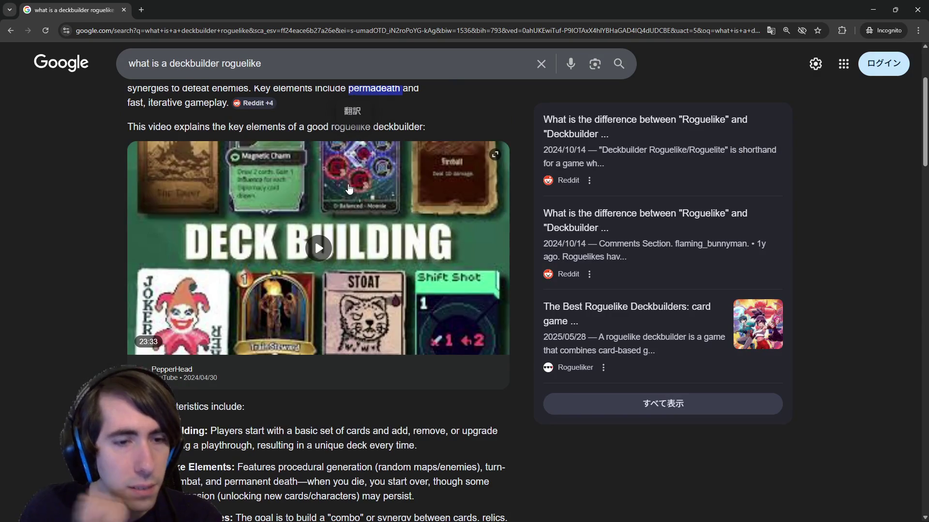
scroll(342, 189, "down", 3)
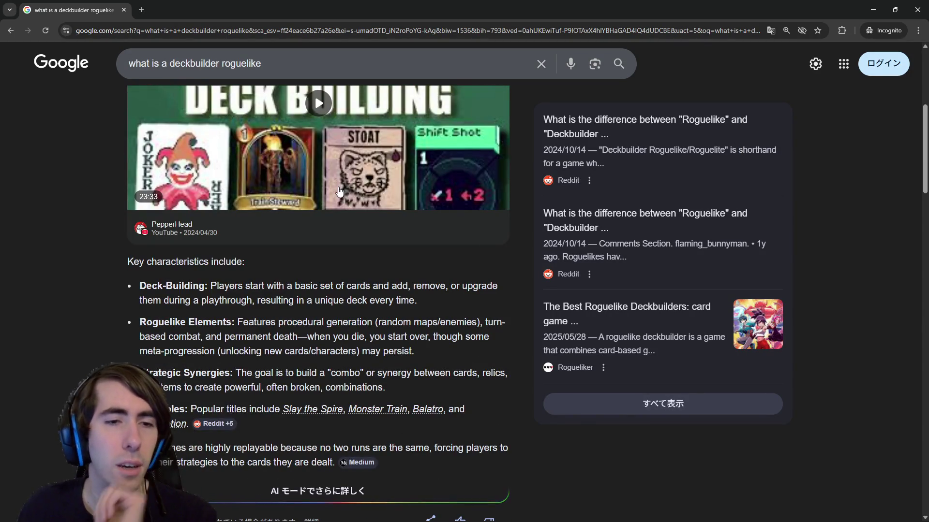
scroll(339, 192, "up", 2)
scroll(339, 192, "up", 3)
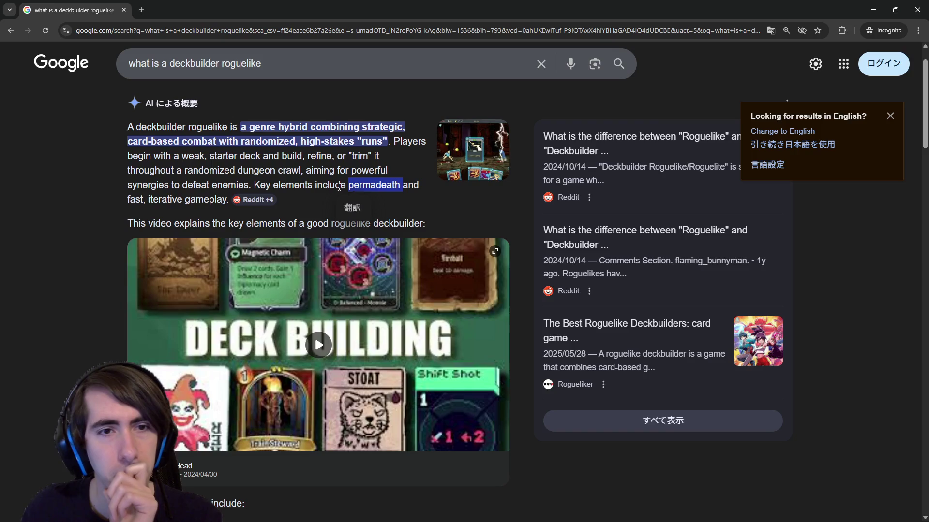
scroll(339, 189, "down", 7)
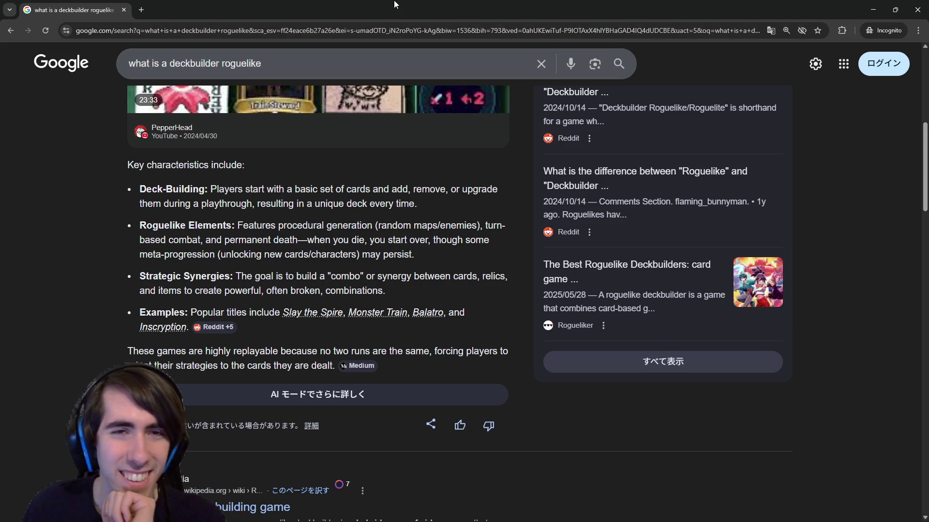
Step: Back in the doc, extend the line to 'HPs are kept the same, but you can heal between battles'
key("alt+Tab")
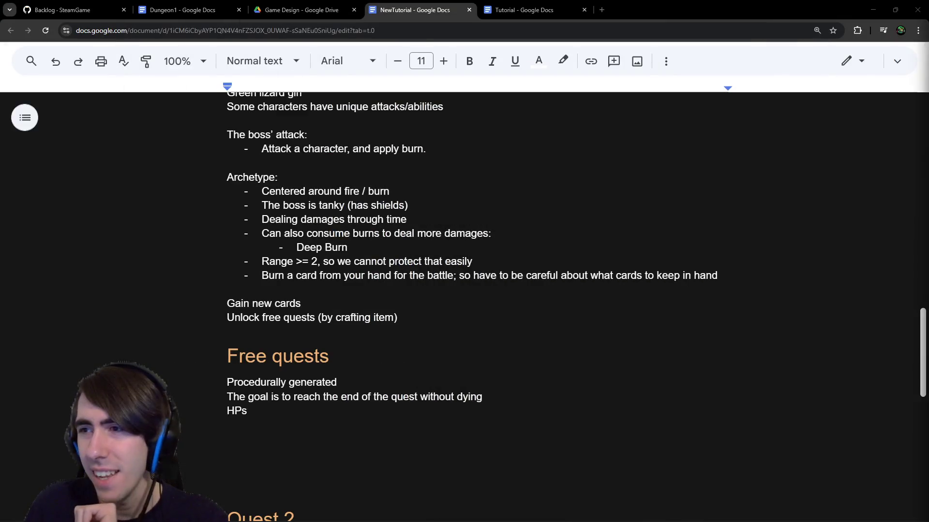
left_click(261, 431)
left_click_drag(251, 411, 216, 411)
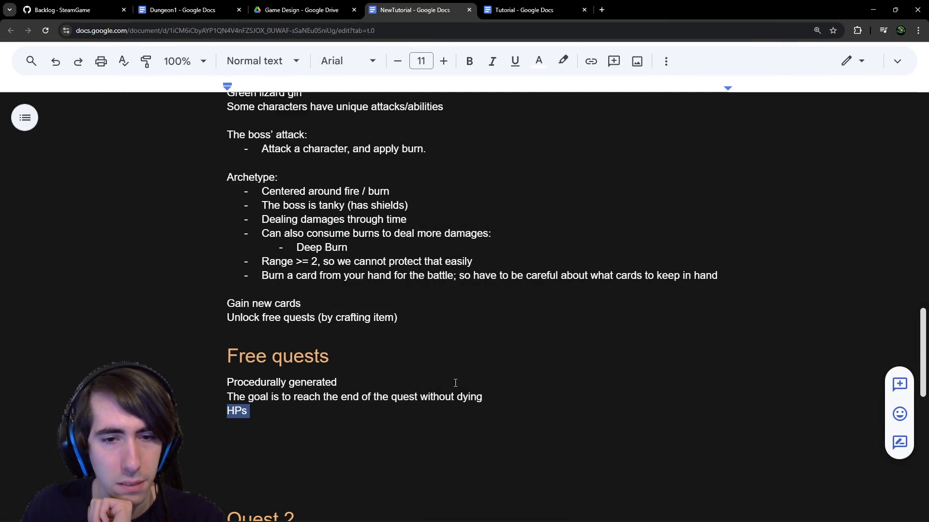
scroll(455, 383, "down", 1)
left_click(466, 362)
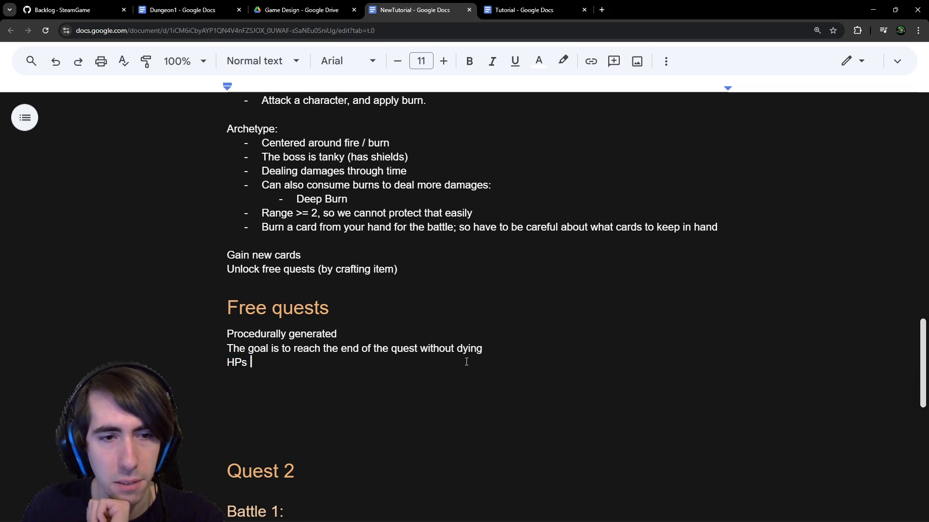
type("are kept the same, but we")
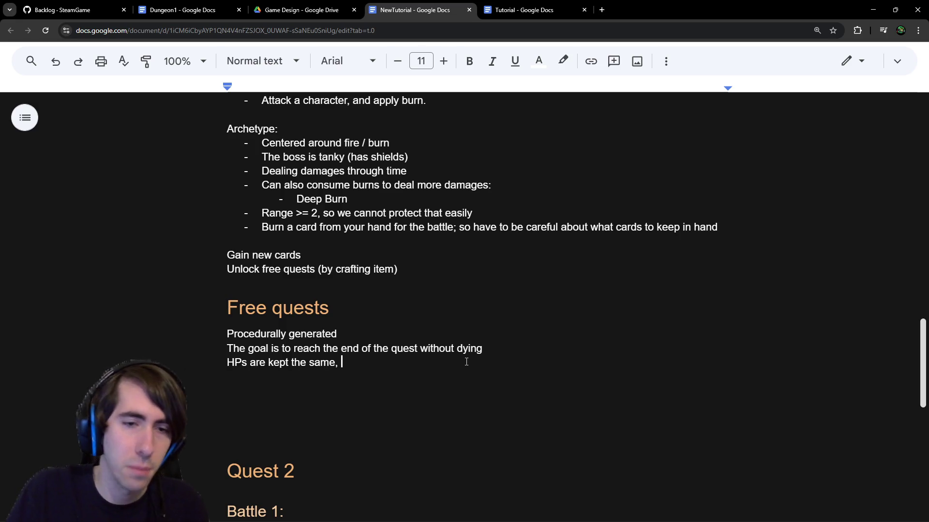
key("BackSpace")
key("BackSpace")
type("you can")
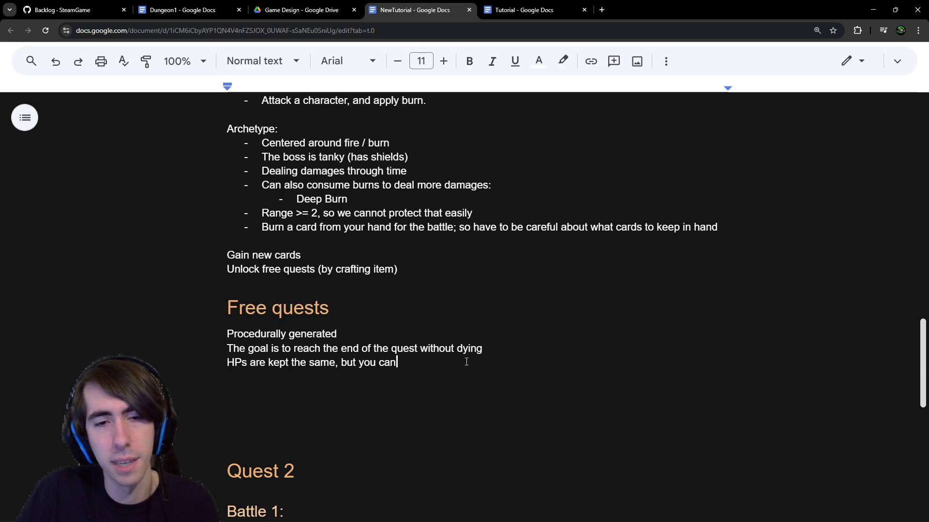
type(" heal between battles")
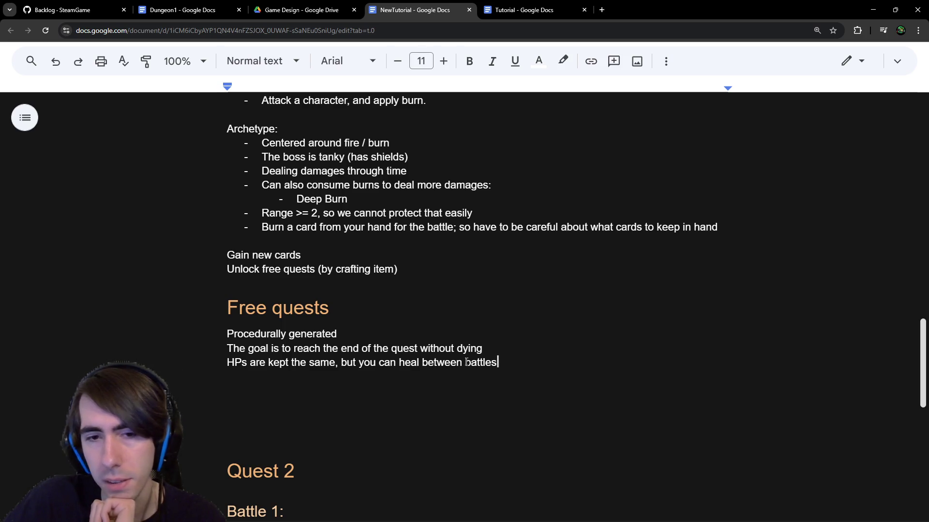
key("Return")
key("Return")
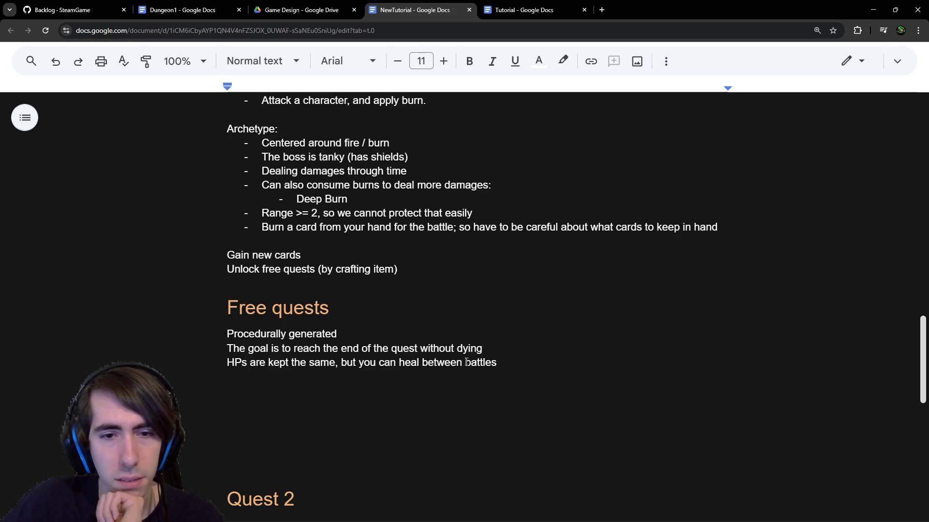
Step: Write 'Bunny joins the team' and move it under the Unlock free quests line
type("Bunny")
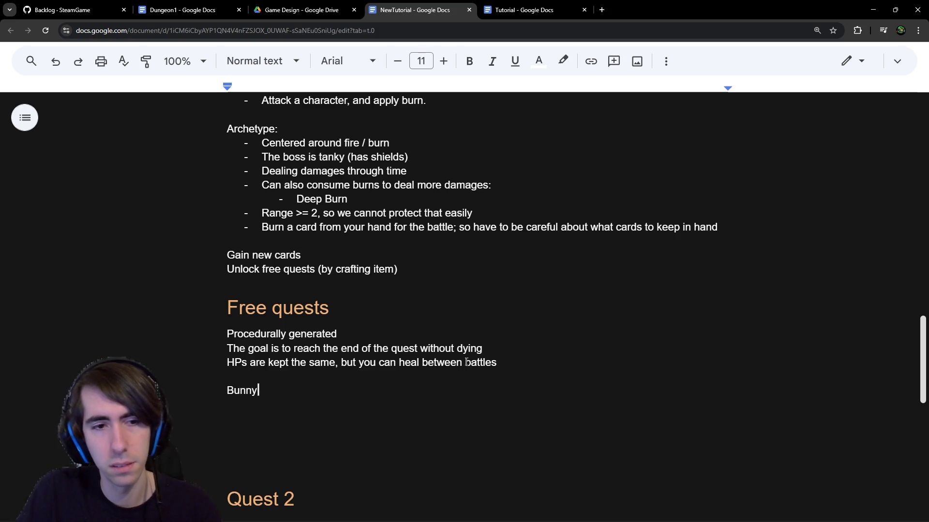
type(" joins the team")
key("BackSpace")
key("BackSpace")
key("BackSpace")
type("the team")
key("ctrl+shift+Left")
key("ctrl+shift+Left")
key("ctrl+shift+Left")
key("BackSpace")
key("Up")
key("Up")
key("Up")
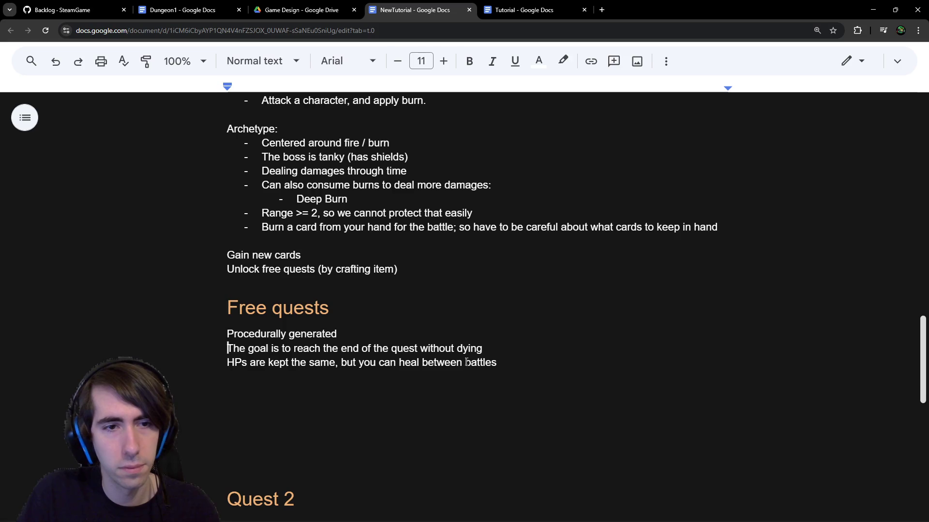
key("Down")
key("ctrl+z")
key("ctrl+z")
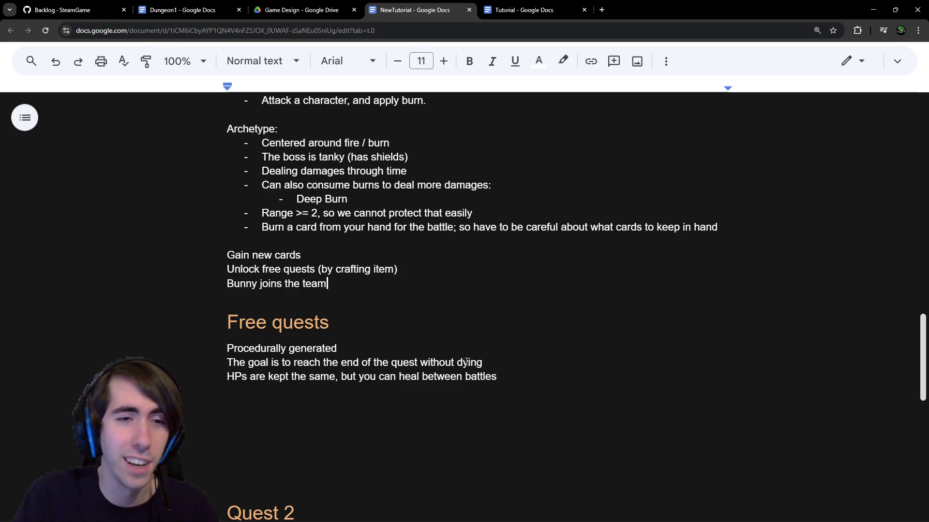
key("Down")
key("Down")
key("Down")
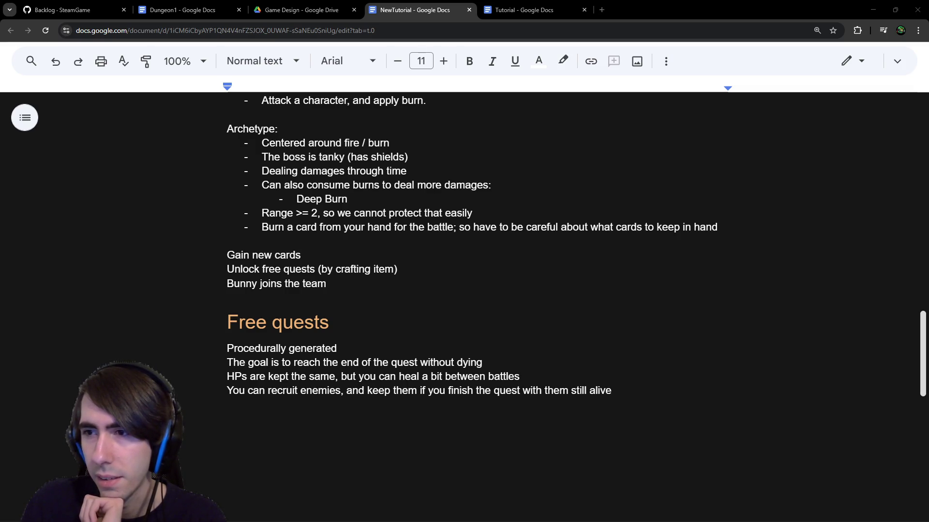
left_click(346, 284)
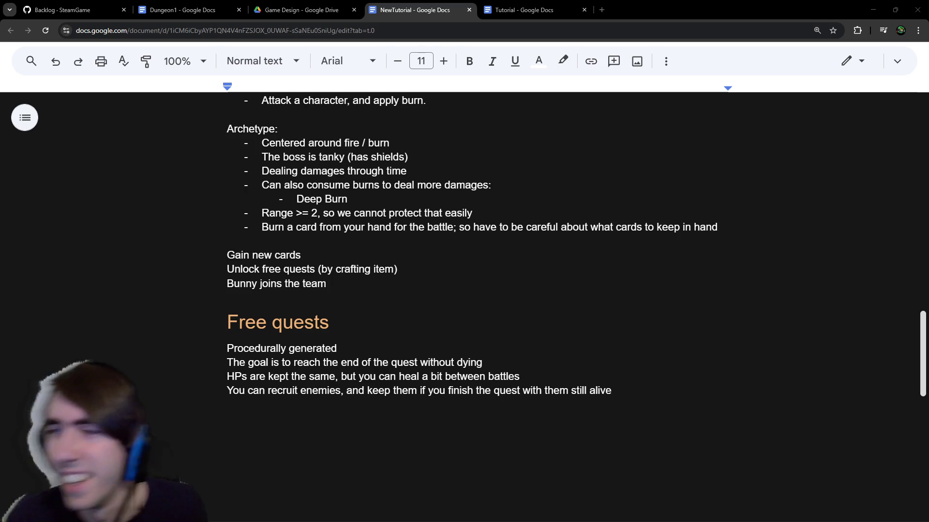
left_click(330, 402)
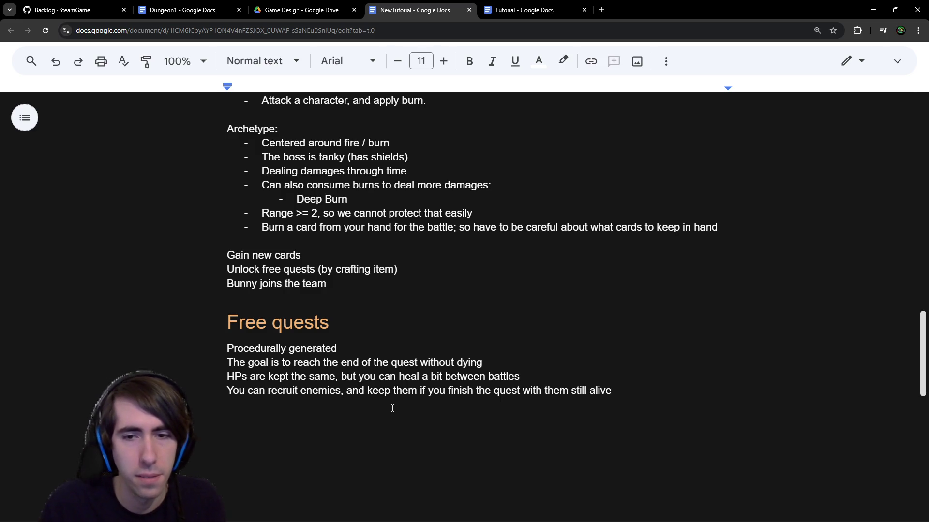
Step: Rename the heading to 'Free quests: Deckbuilder Roguelike'
scroll(335, 301, "down", 2)
left_click(380, 216)
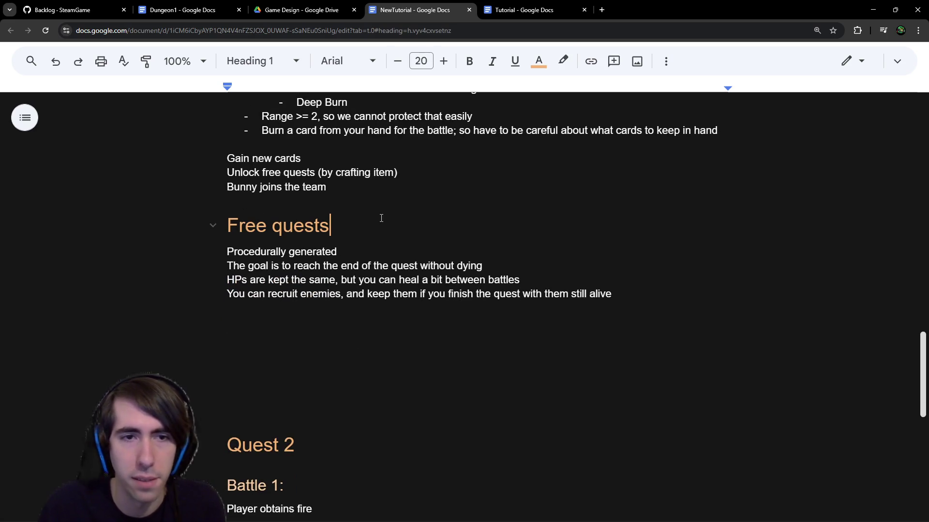
type(" : ")
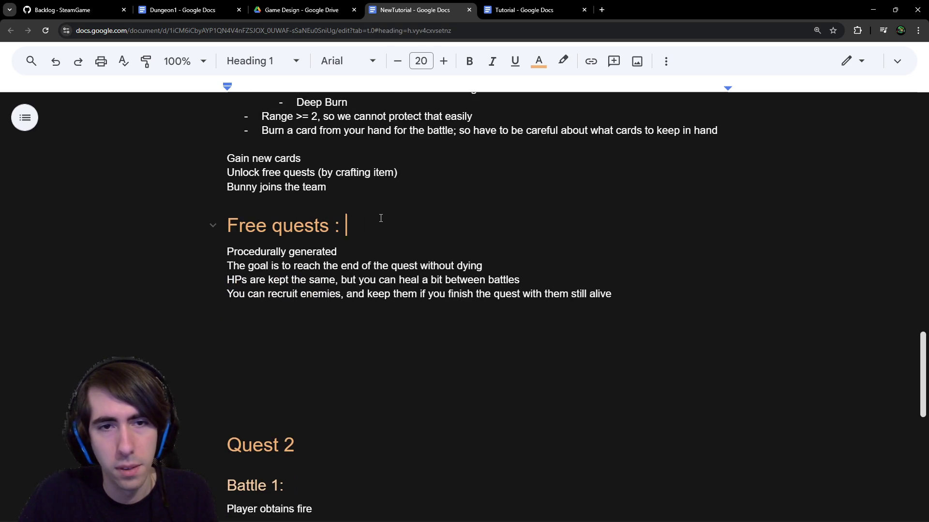
type("Deckb")
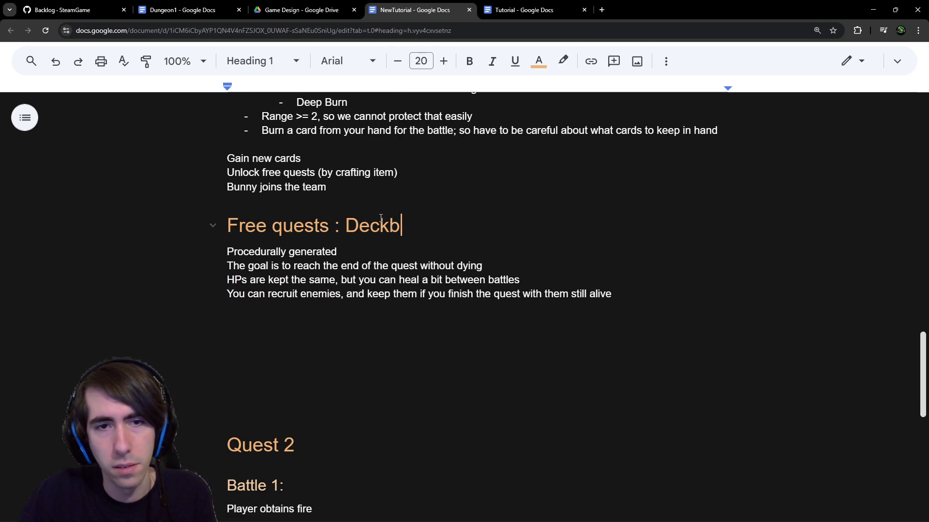
type("uilder Roguelike")
key("ctrl+shift+Left")
key("Down")
key("Down")
key("Down")
key("Down")
key("Down")
Step: Add 'Get new cards too, the same way, build a deck' below the recruiting line, then open the Tutorial doc
key("Return")
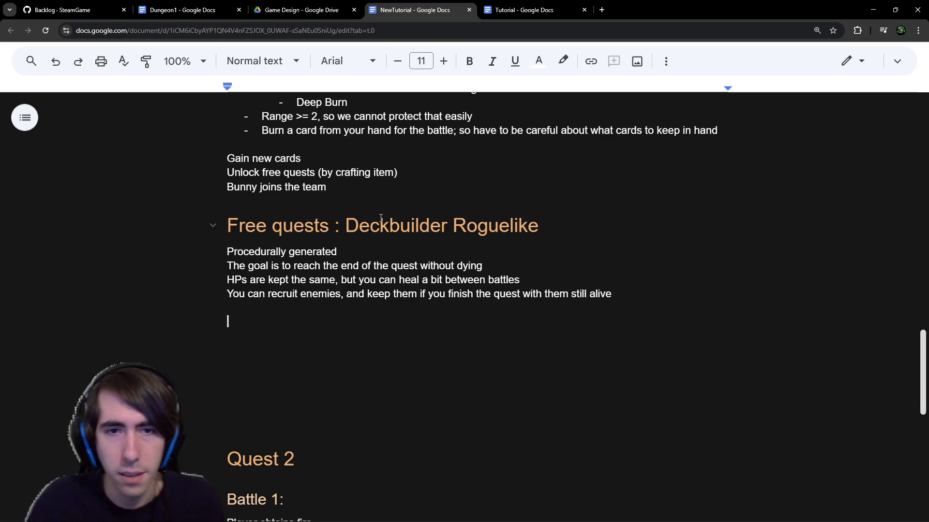
scroll(376, 327, "down", 1)
left_click(374, 263)
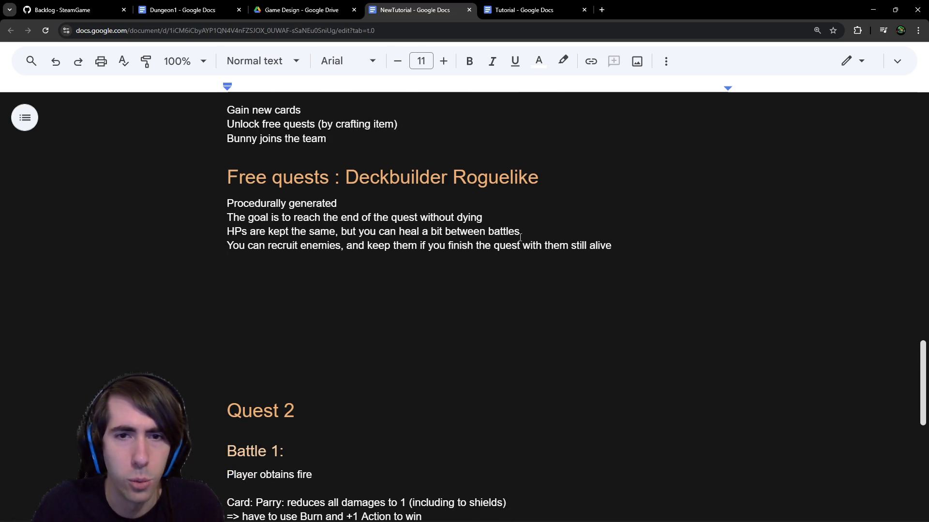
type("O")
key("BackSpace")
type("Get ne")
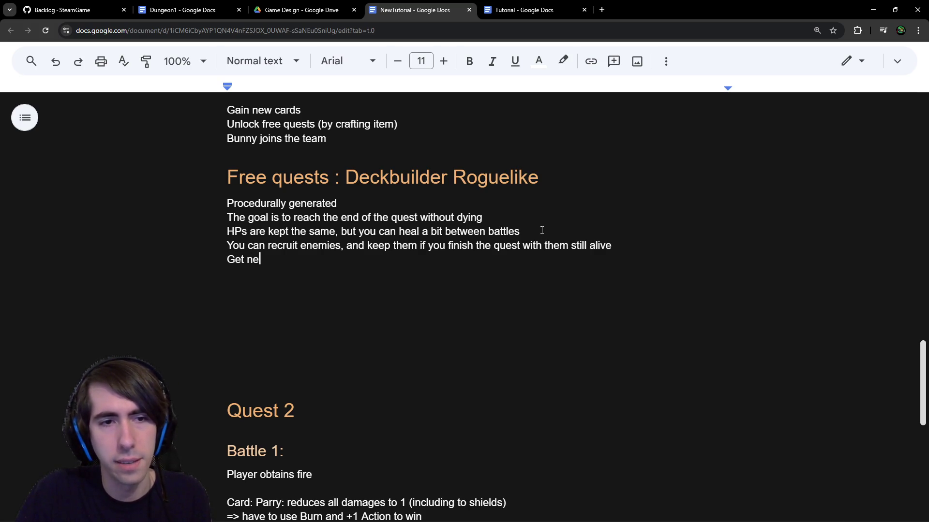
type("w cards too,")
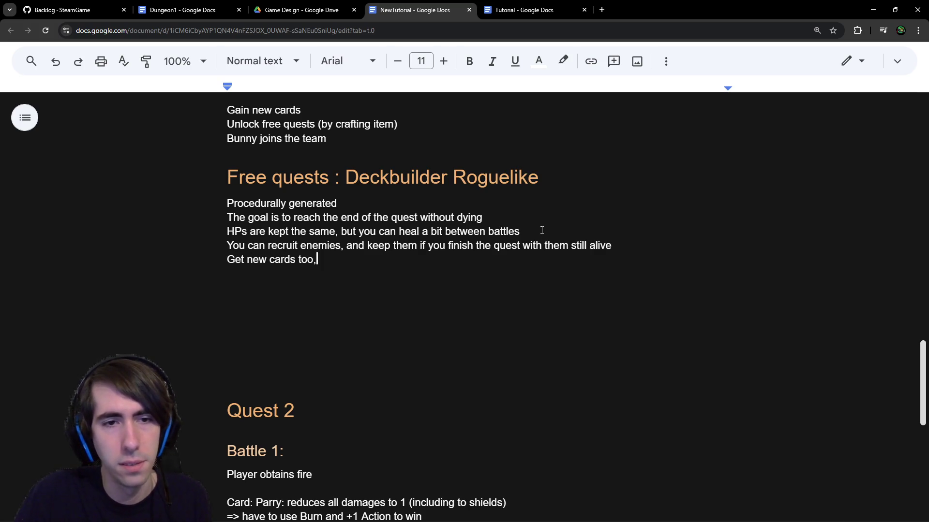
type(" the same way, build a deck")
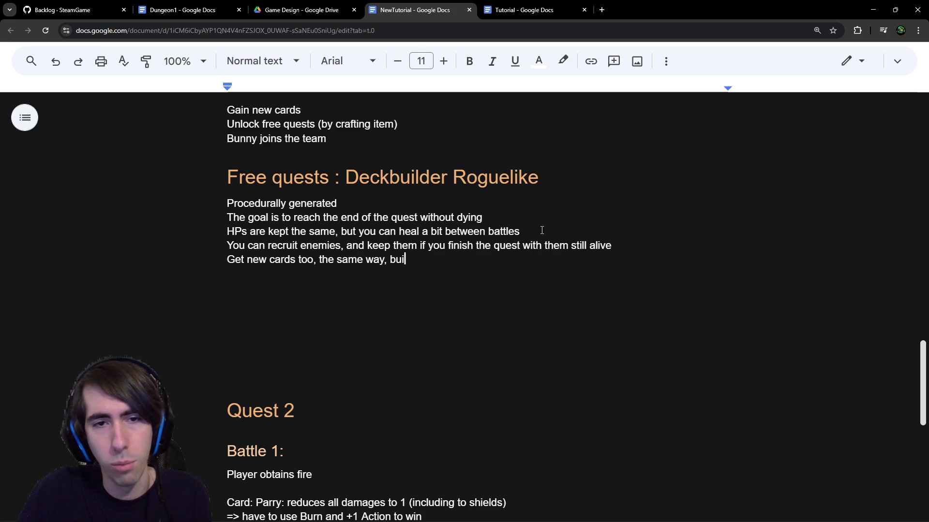
key("Down")
key("Down")
key("Down")
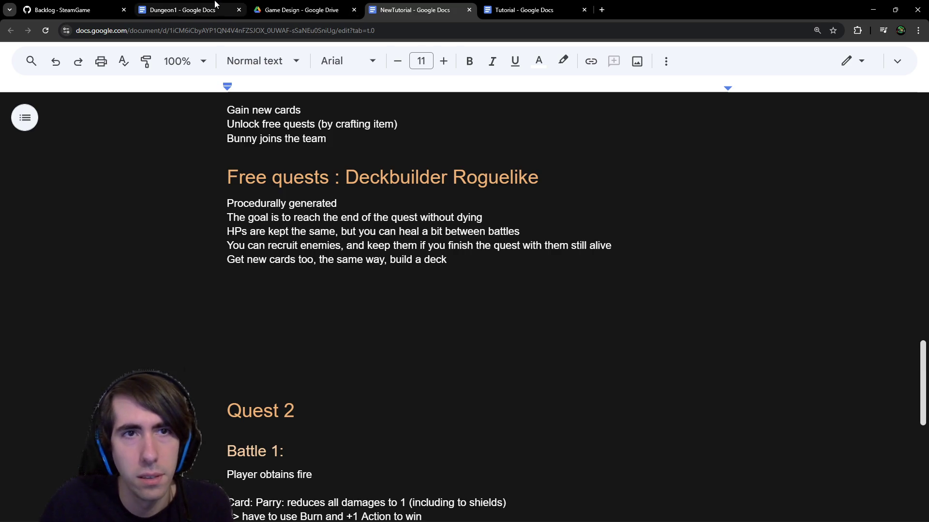
left_click(513, 7)
Step: Look over the Tutorial doc's boss battle notes and return to the NewTutorial document
scroll(415, 290, "down", 5)
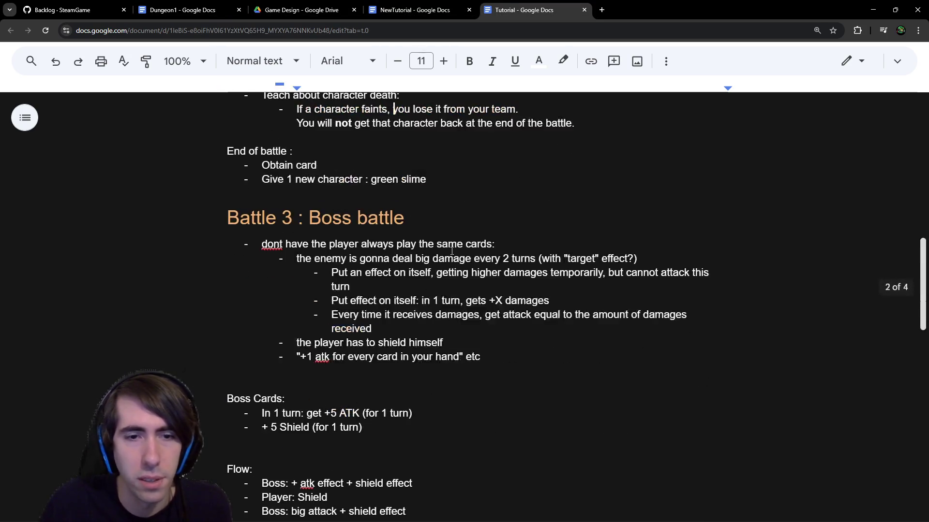
left_click(414, 9)
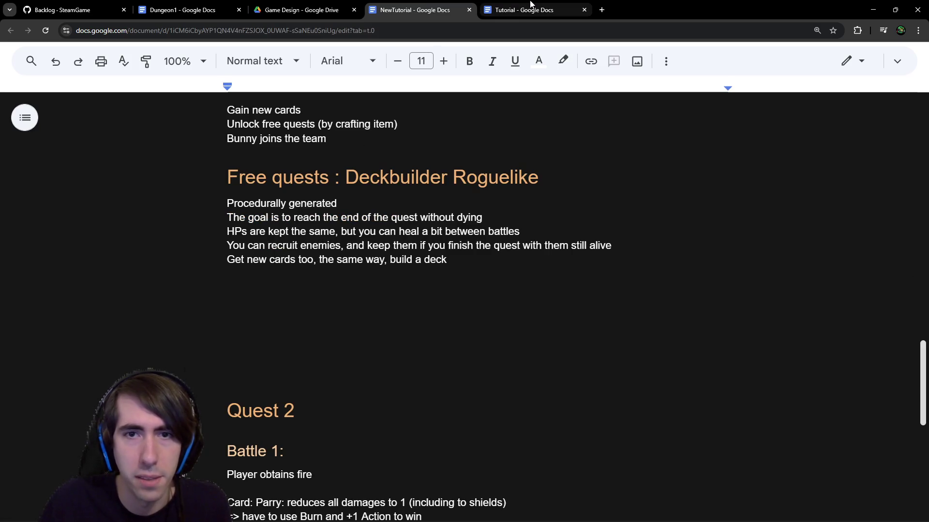
left_click(532, 7)
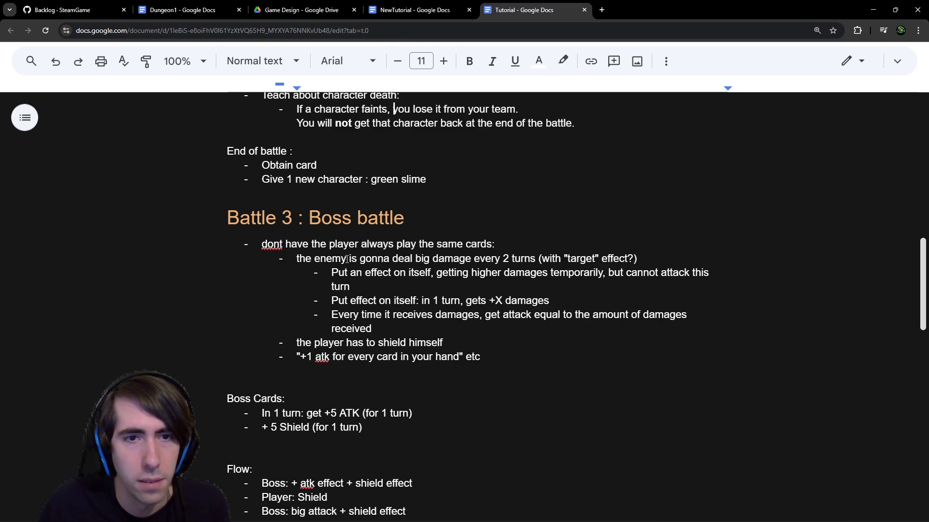
scroll(347, 259, "up", 3)
scroll(392, 151, "down", 2)
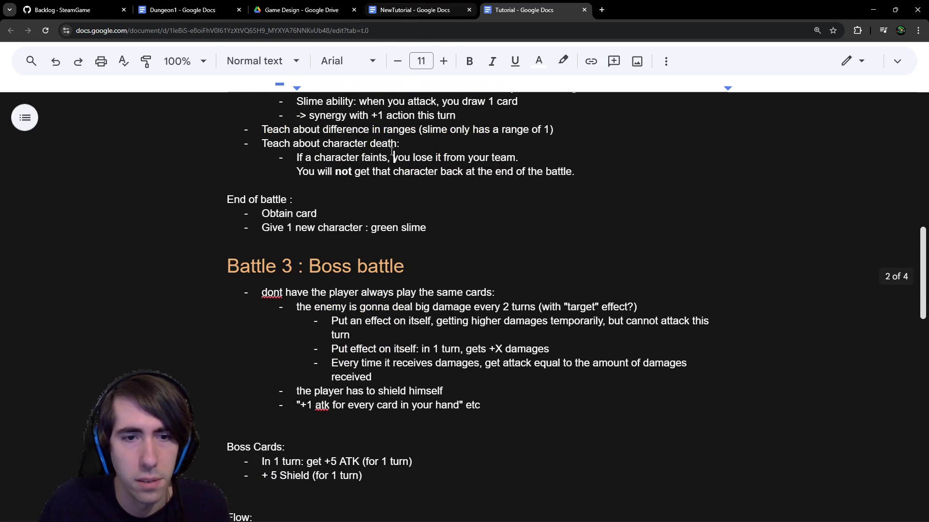
left_click(401, 12)
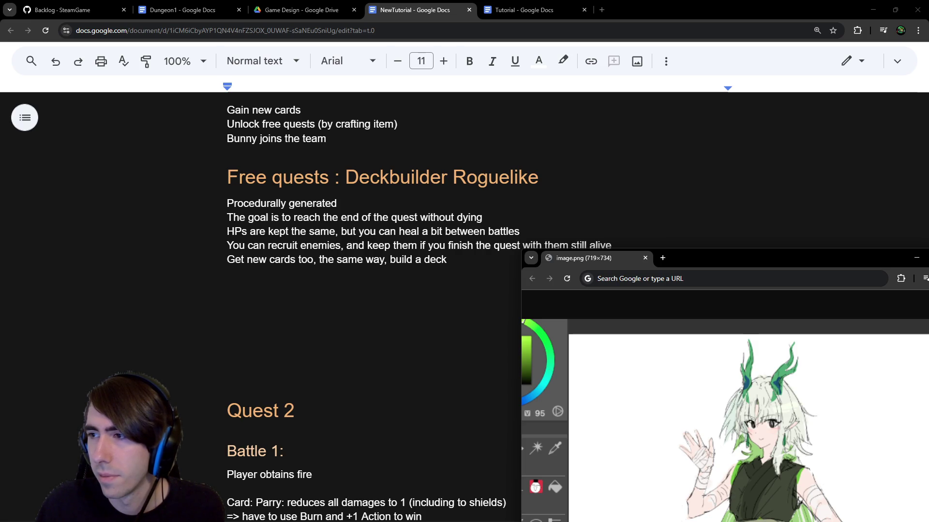
Step: Bring the NewTutorial document forward and set the caret on the empty line below the deck sentence
left_click(321, 288)
left_click(324, 289)
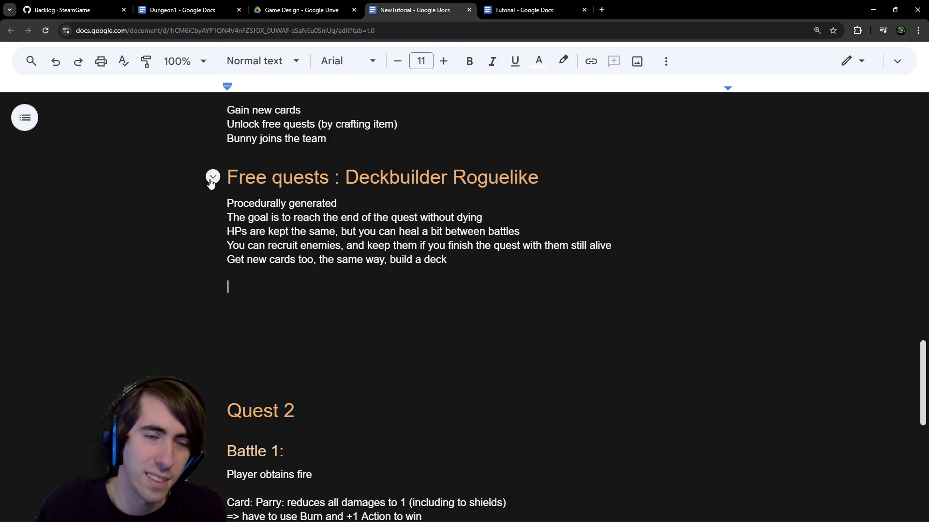
left_click_drag(223, 177, 559, 177)
left_click(614, 188)
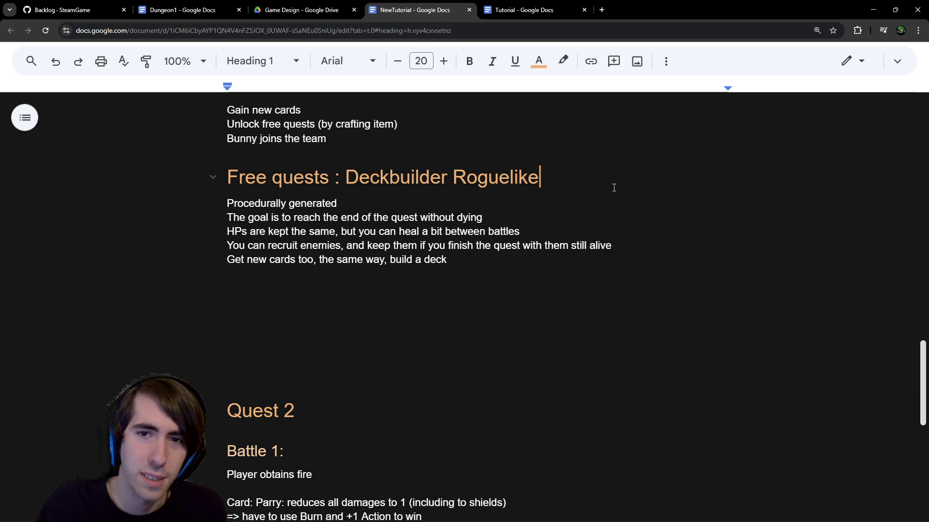
left_click(474, 290)
double_click(451, 287)
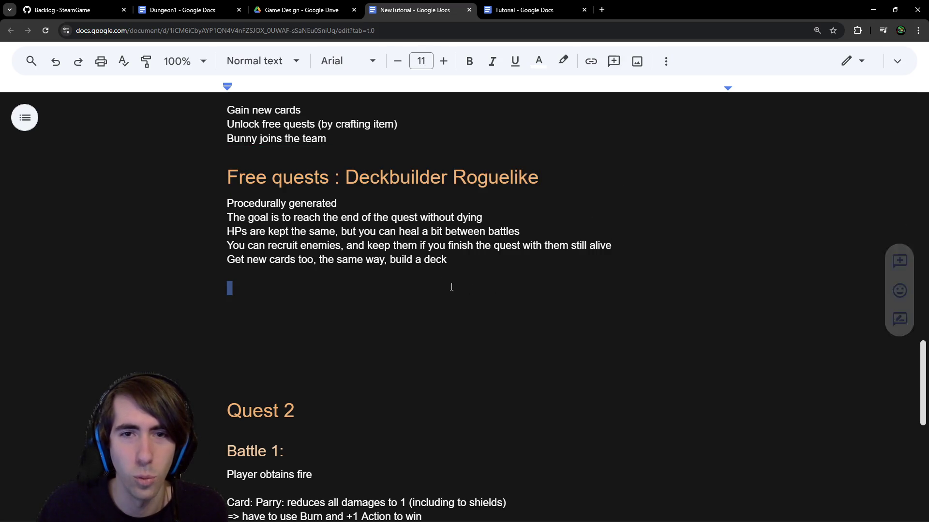
left_click(451, 287)
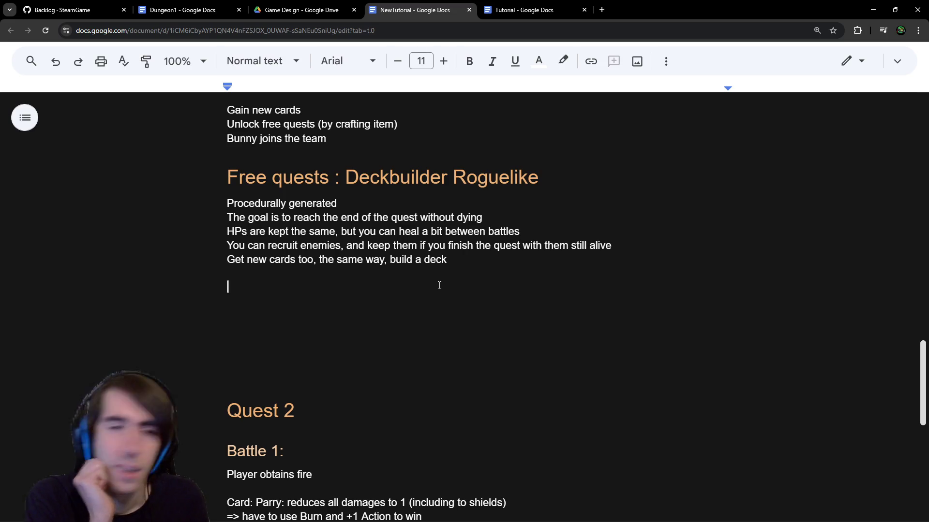
Step: Add lines 'When reaching shop, meet with the painter', 'Painter joins team' and 'Unlock new quest'
type("St")
key("BackSpace")
key("BackSpace")
type("When ")
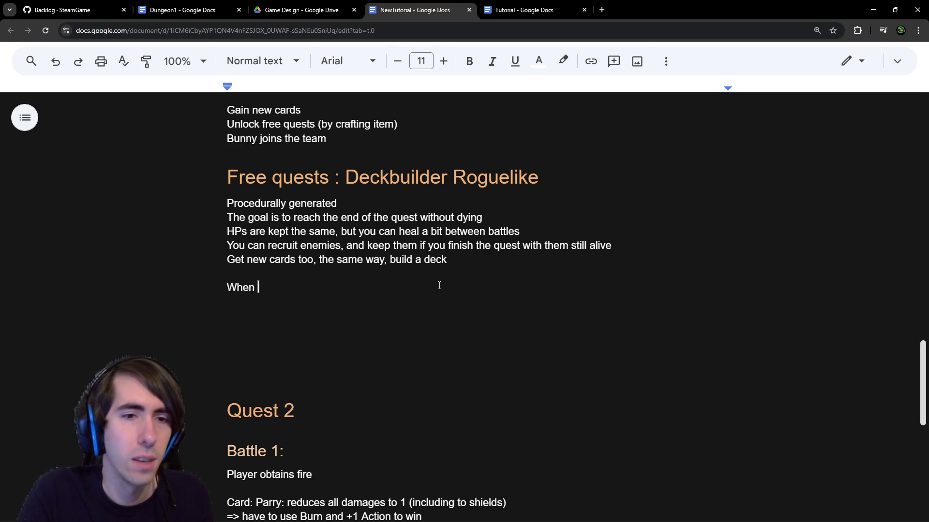
type("reaching shop, ")
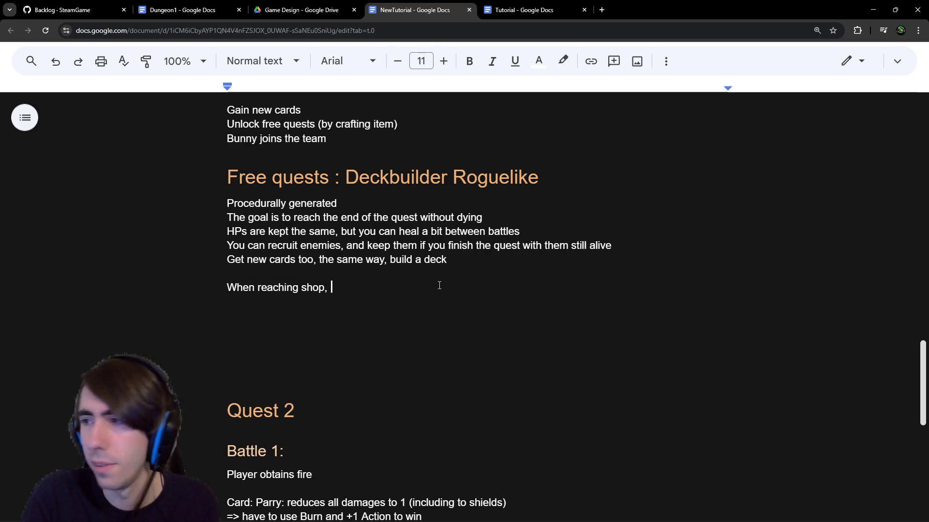
type("meet with")
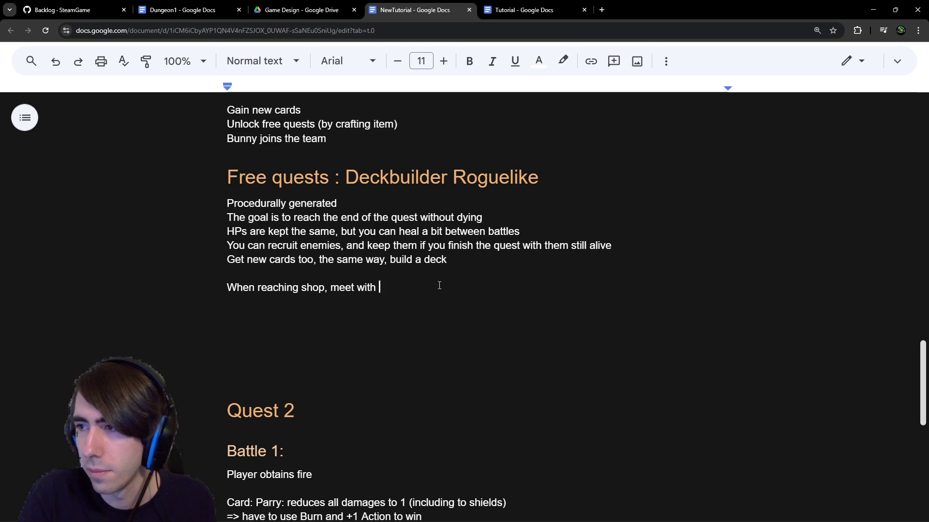
type("the painter")
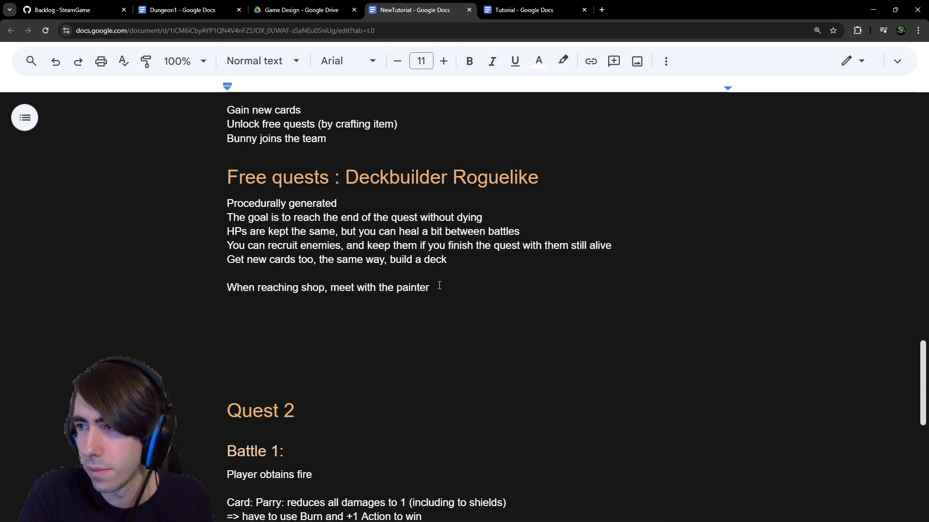
key("Return")
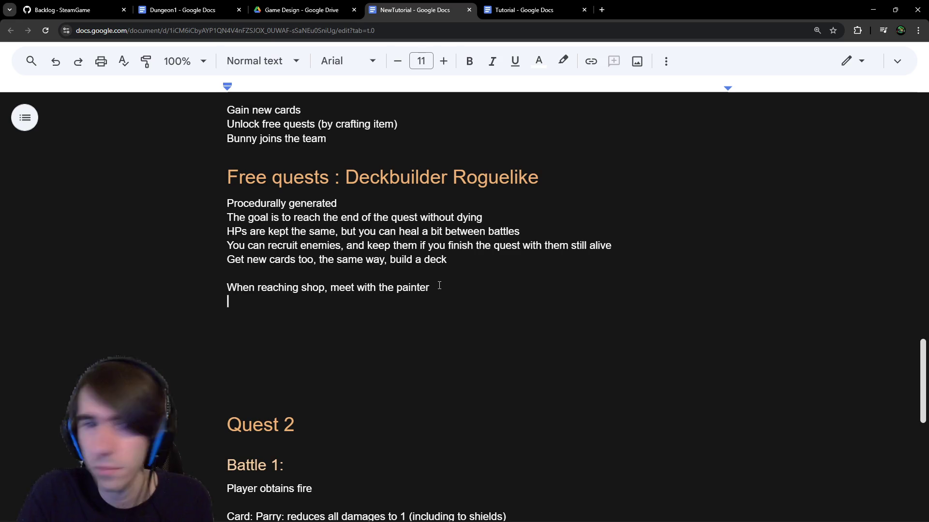
type("painer")
key("BackSpace")
key("BackSpace")
type("ter joins team")
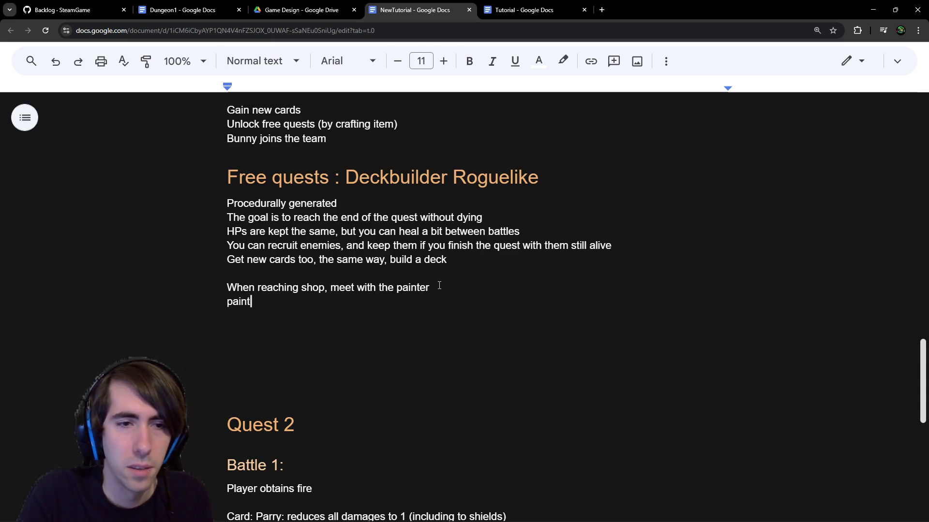
key("Return")
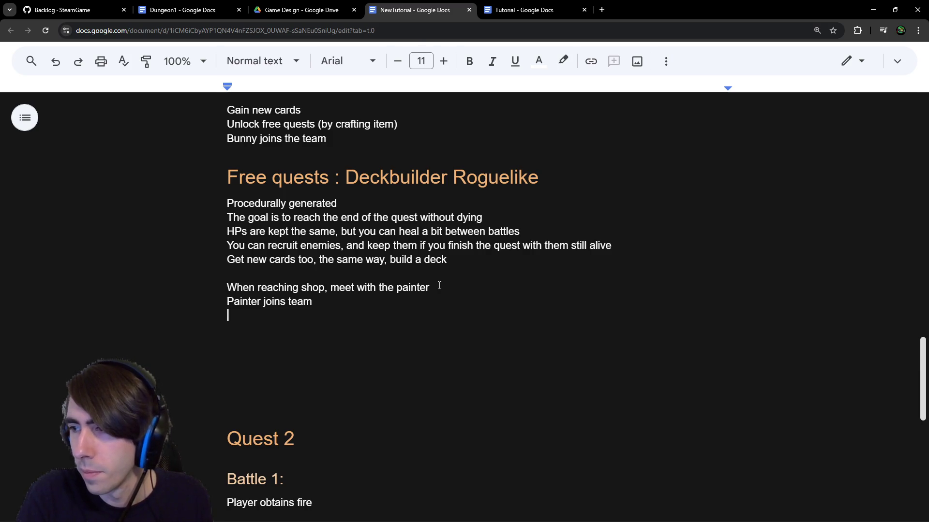
type("unlock new ")
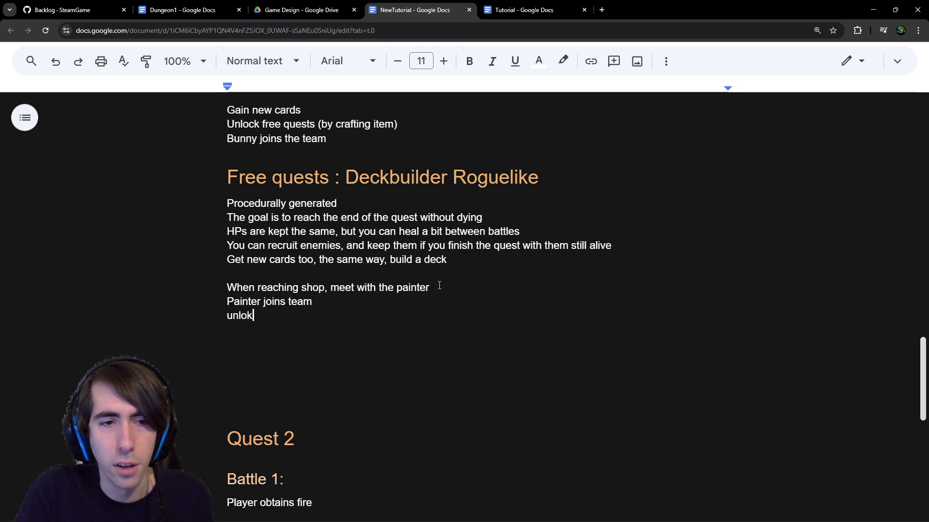
type("quest")
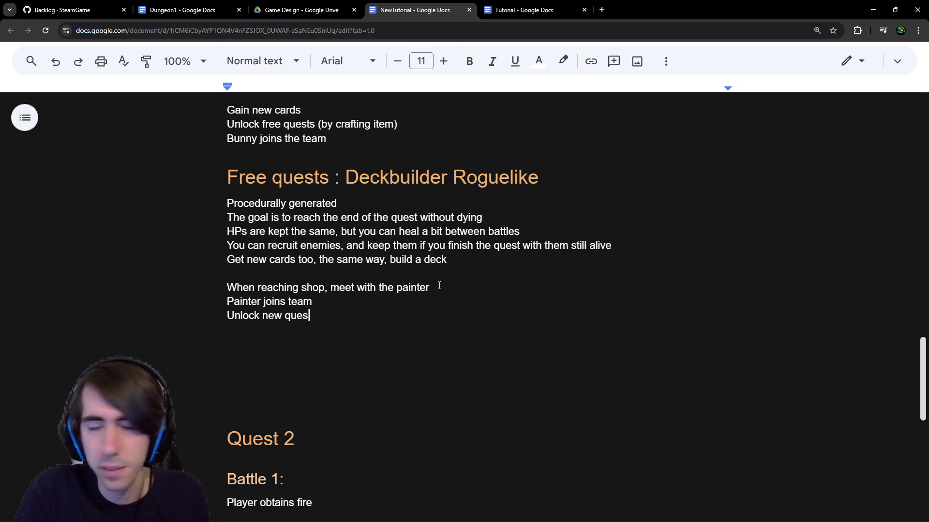
key("Return")
key("Return")
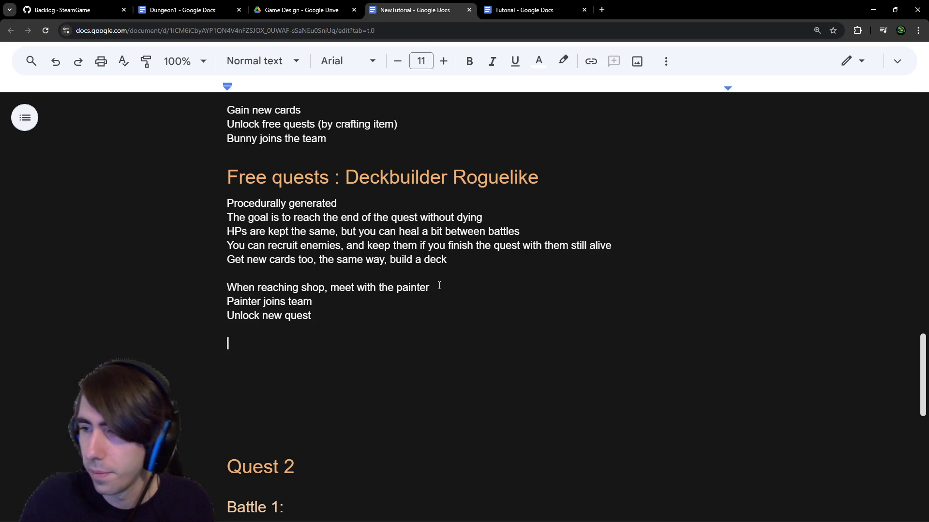